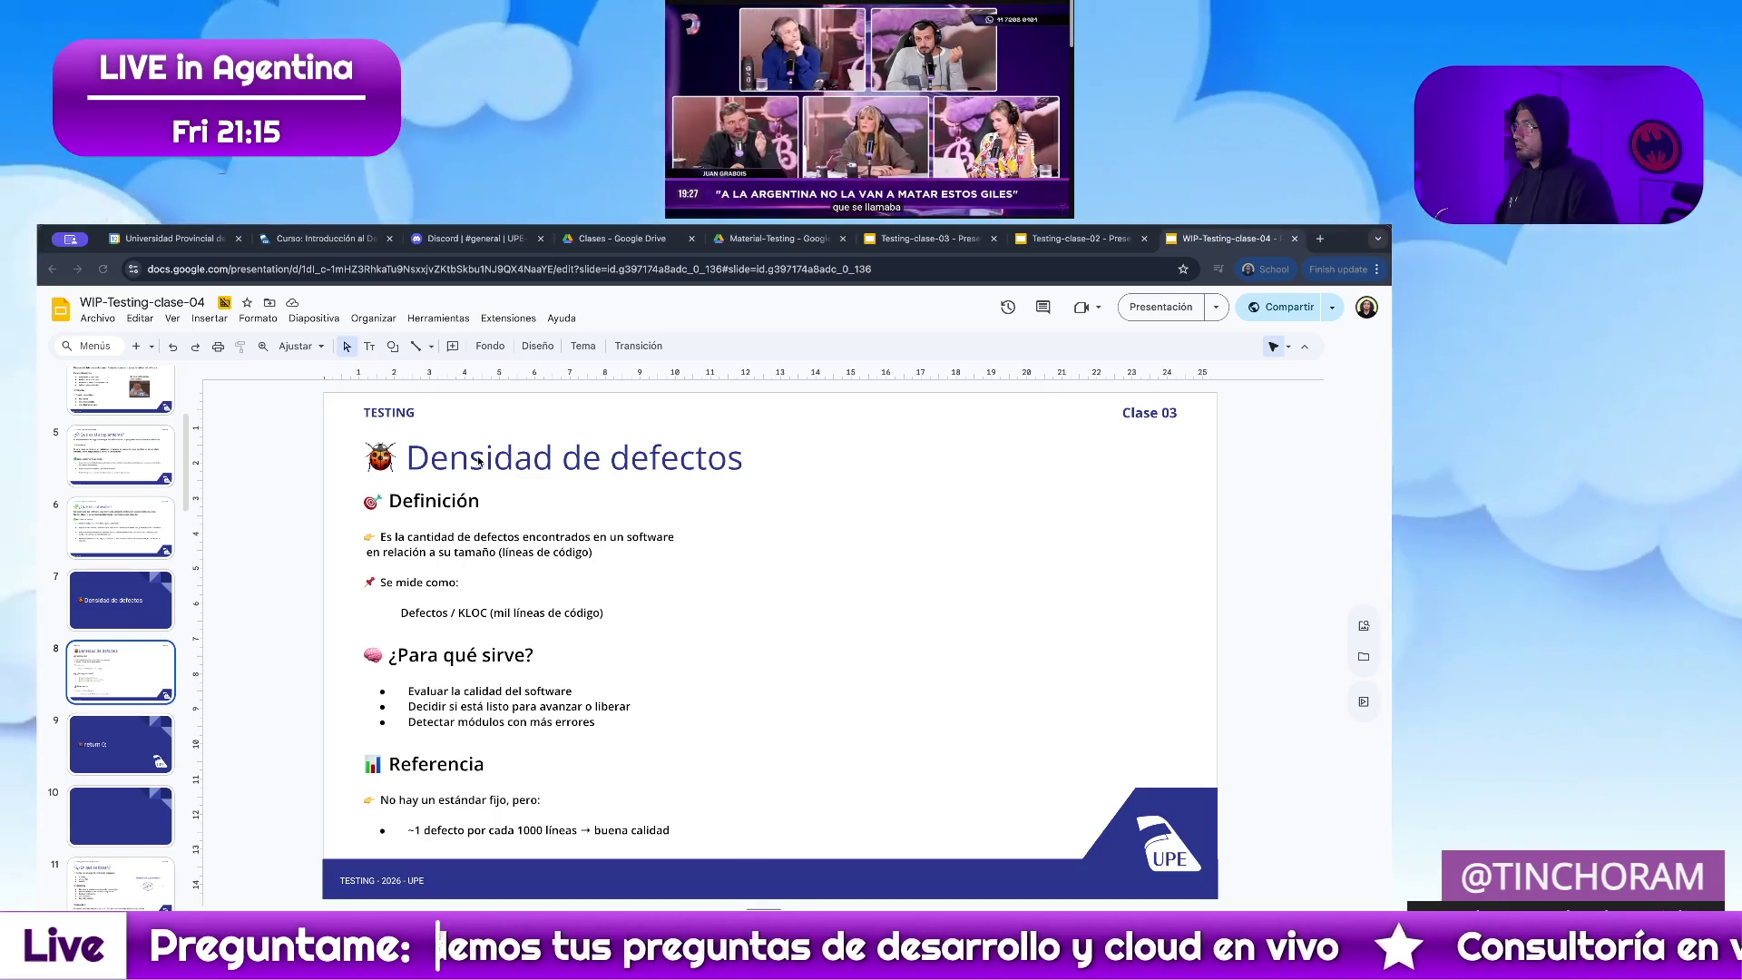
Replace the slide header word TESTING with METRICA and leave the text box
double_click(394, 409)
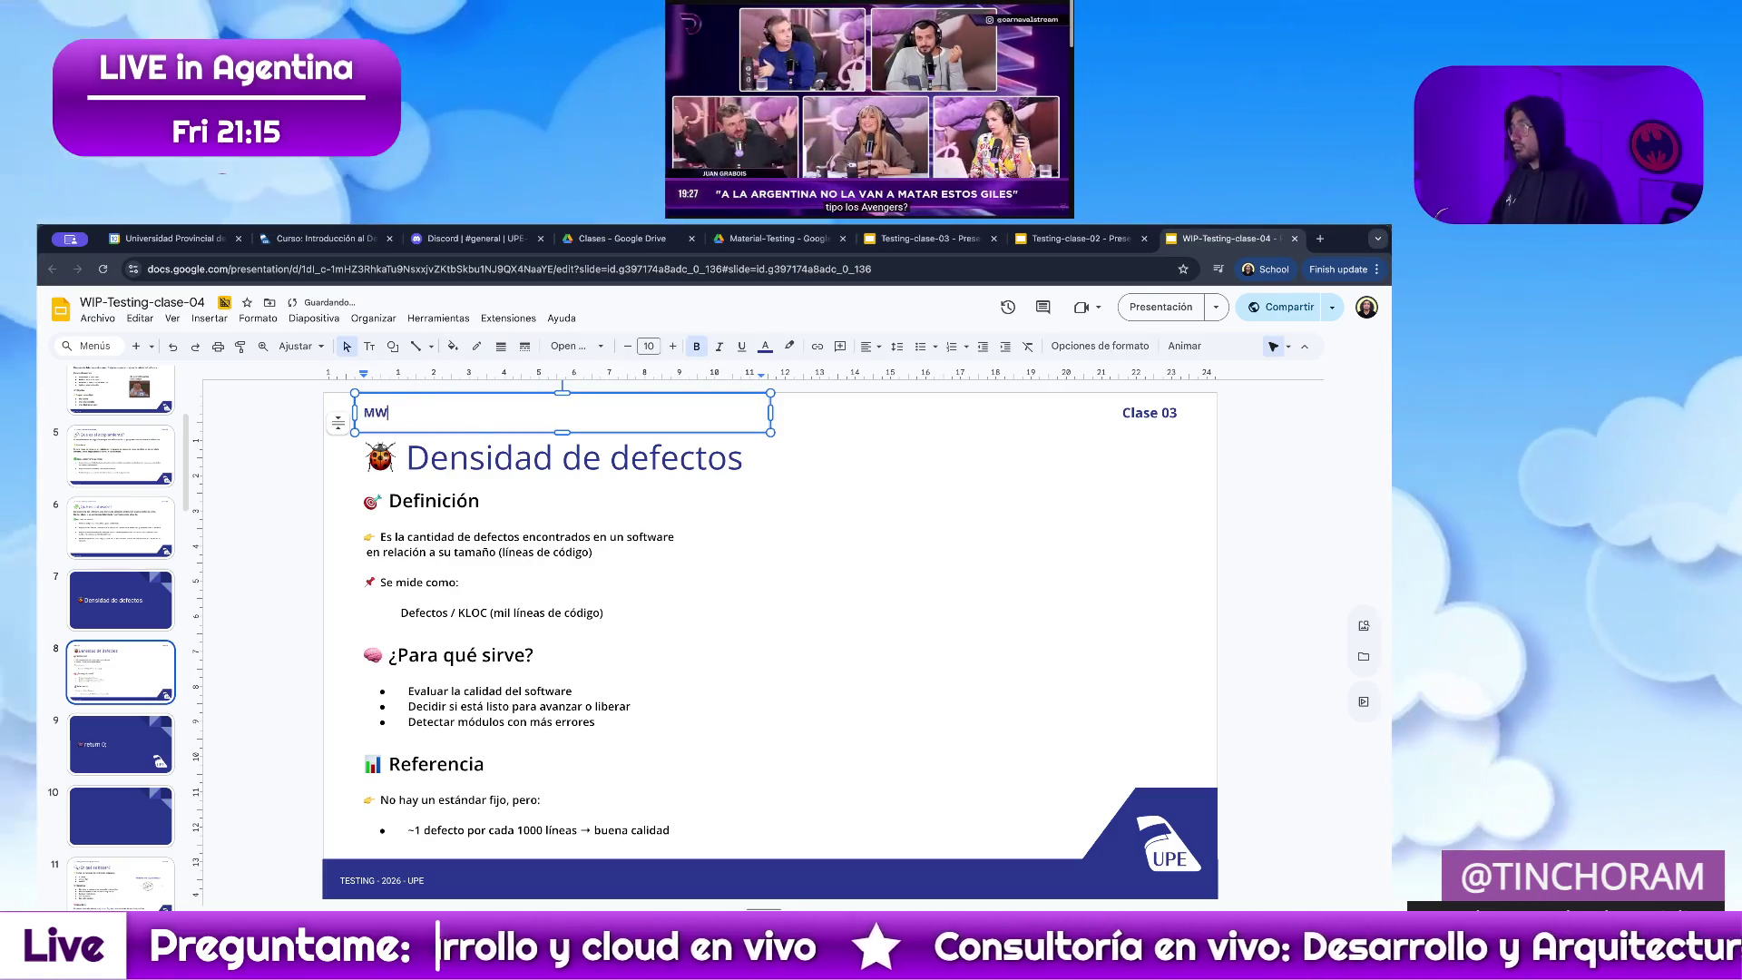
key("BackSpace")
type("ETRICA")
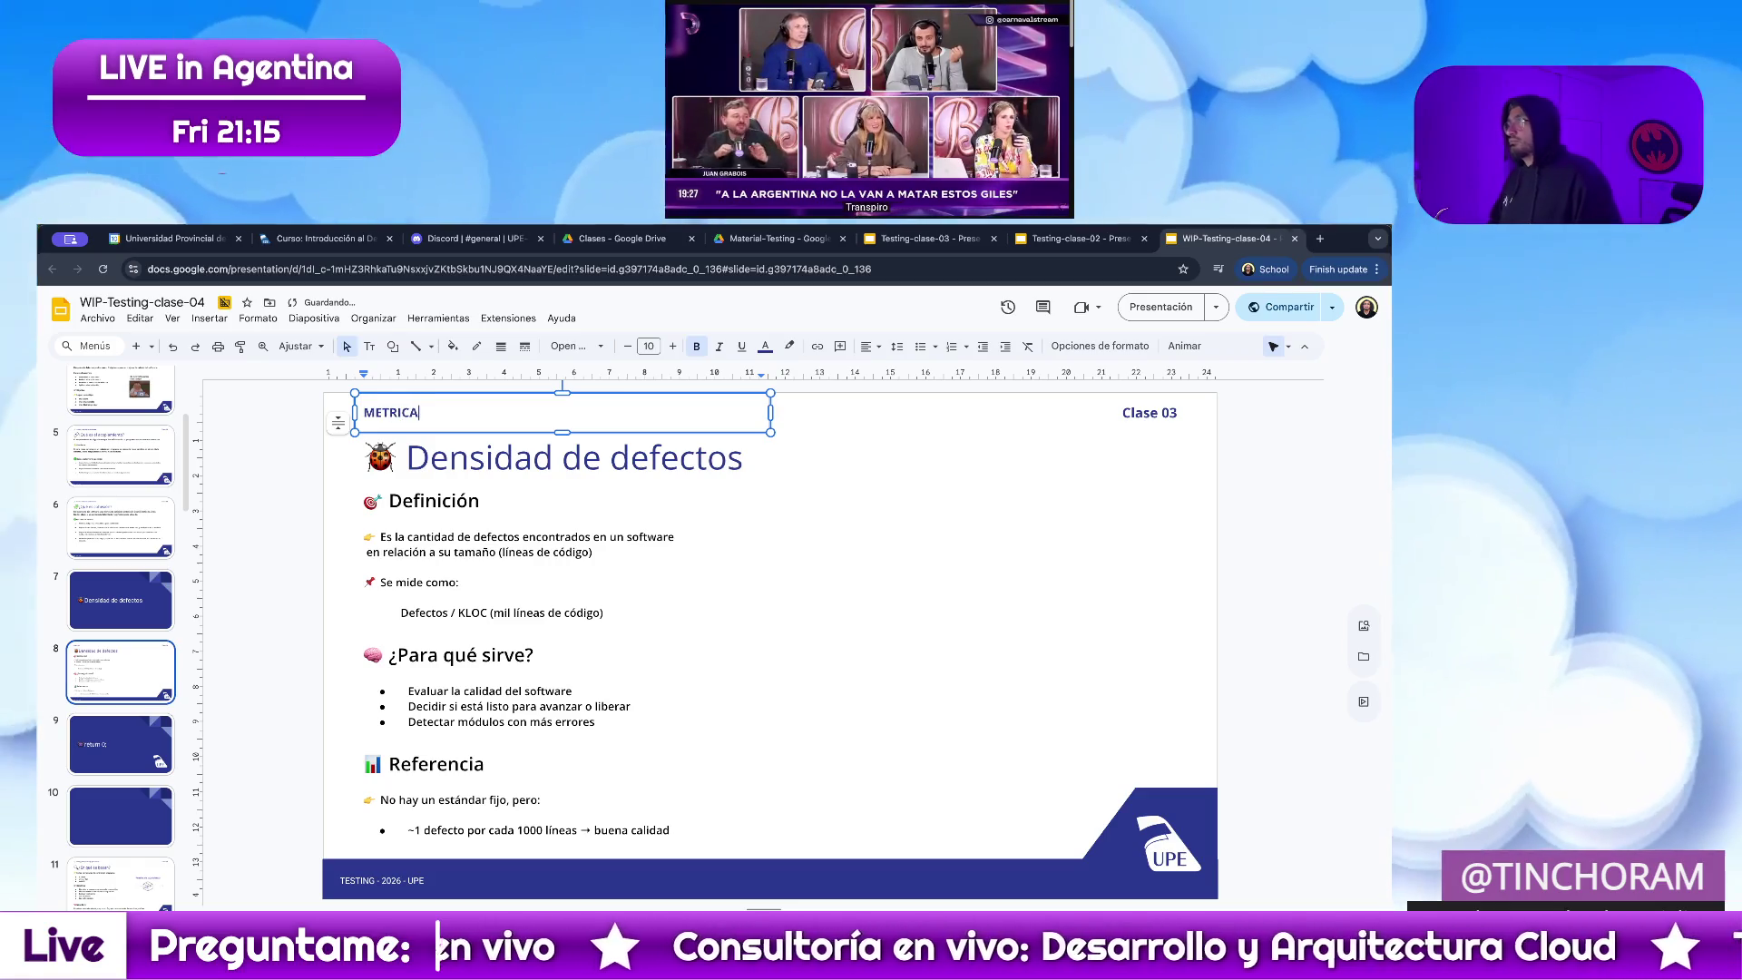
left_click(271, 525)
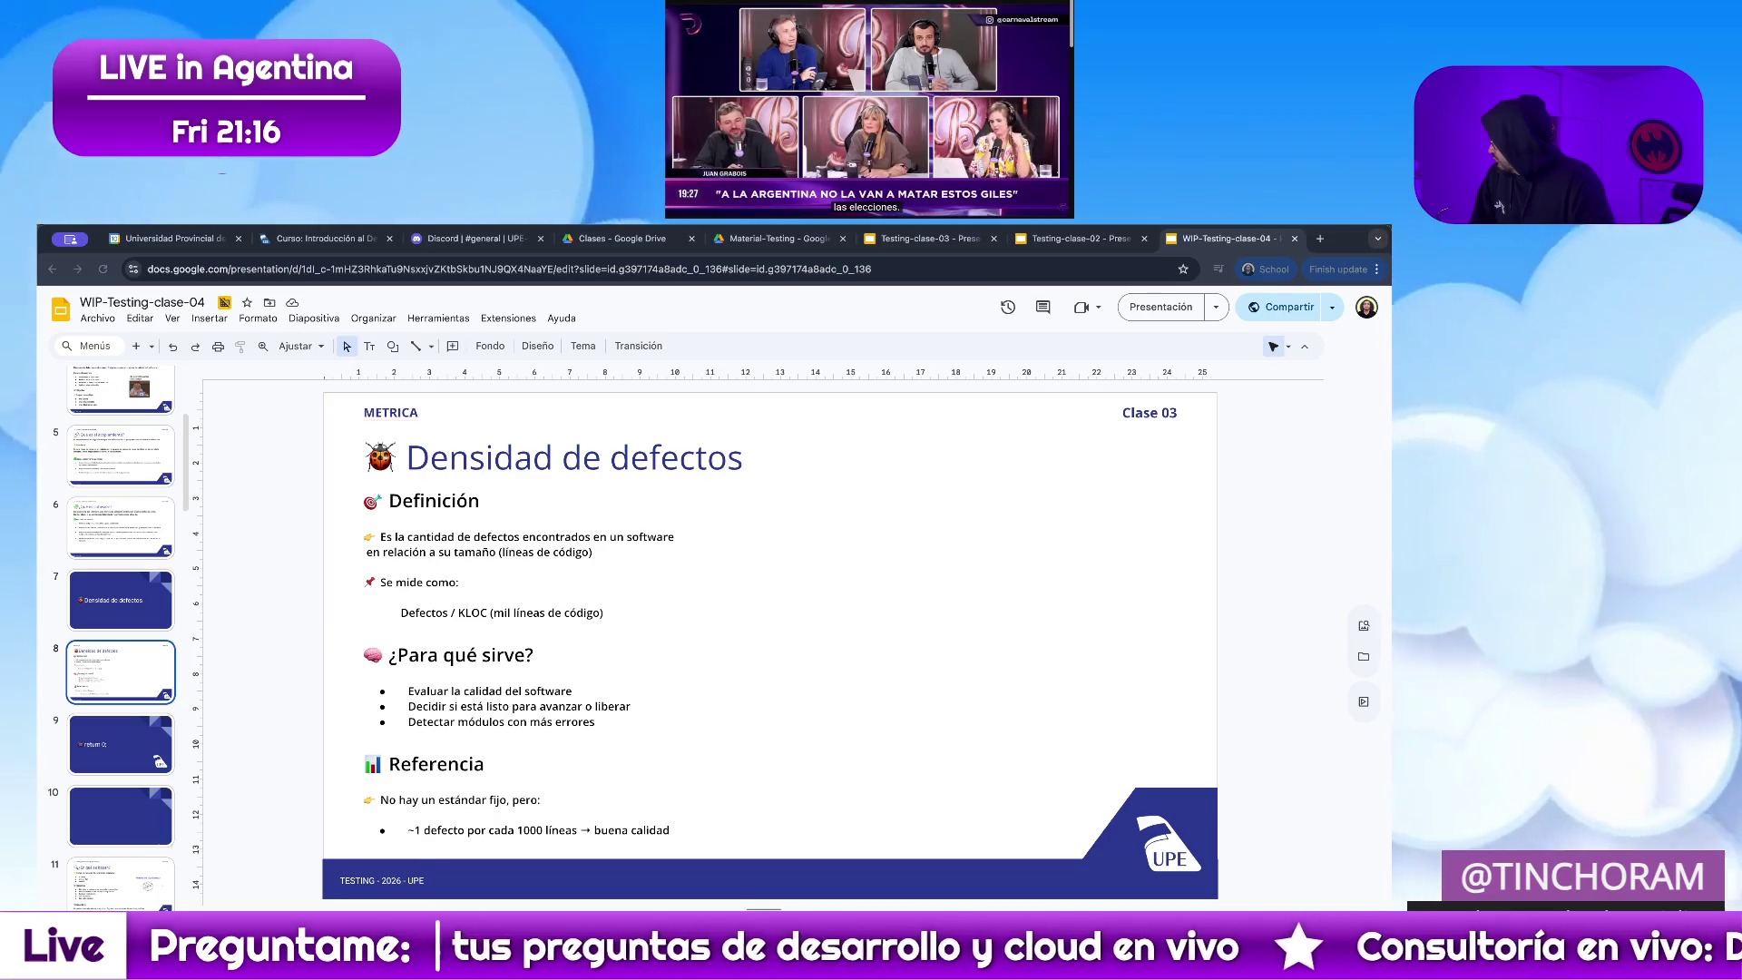
Capture a rectangular region of the screen as a screenshot
key("super+shift+5")
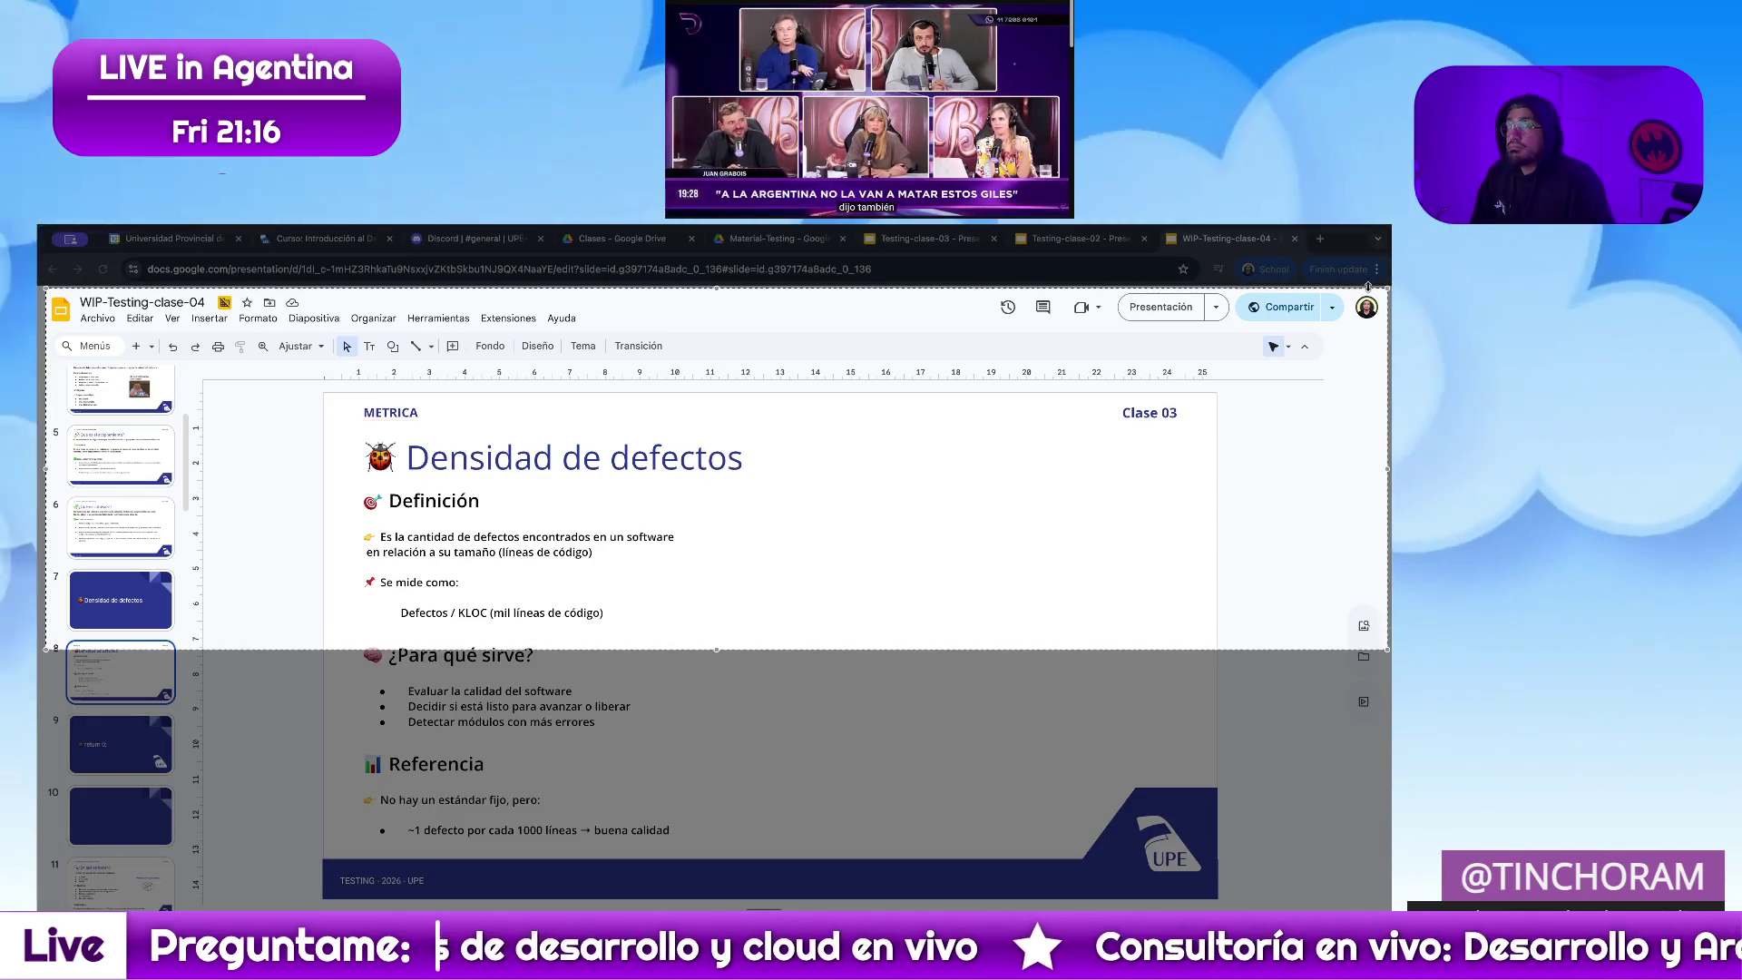
mouse_move(1387, 289)
left_mouse_down()
mouse_move(883, 305)
mouse_move(466, 377)
left_mouse_up()
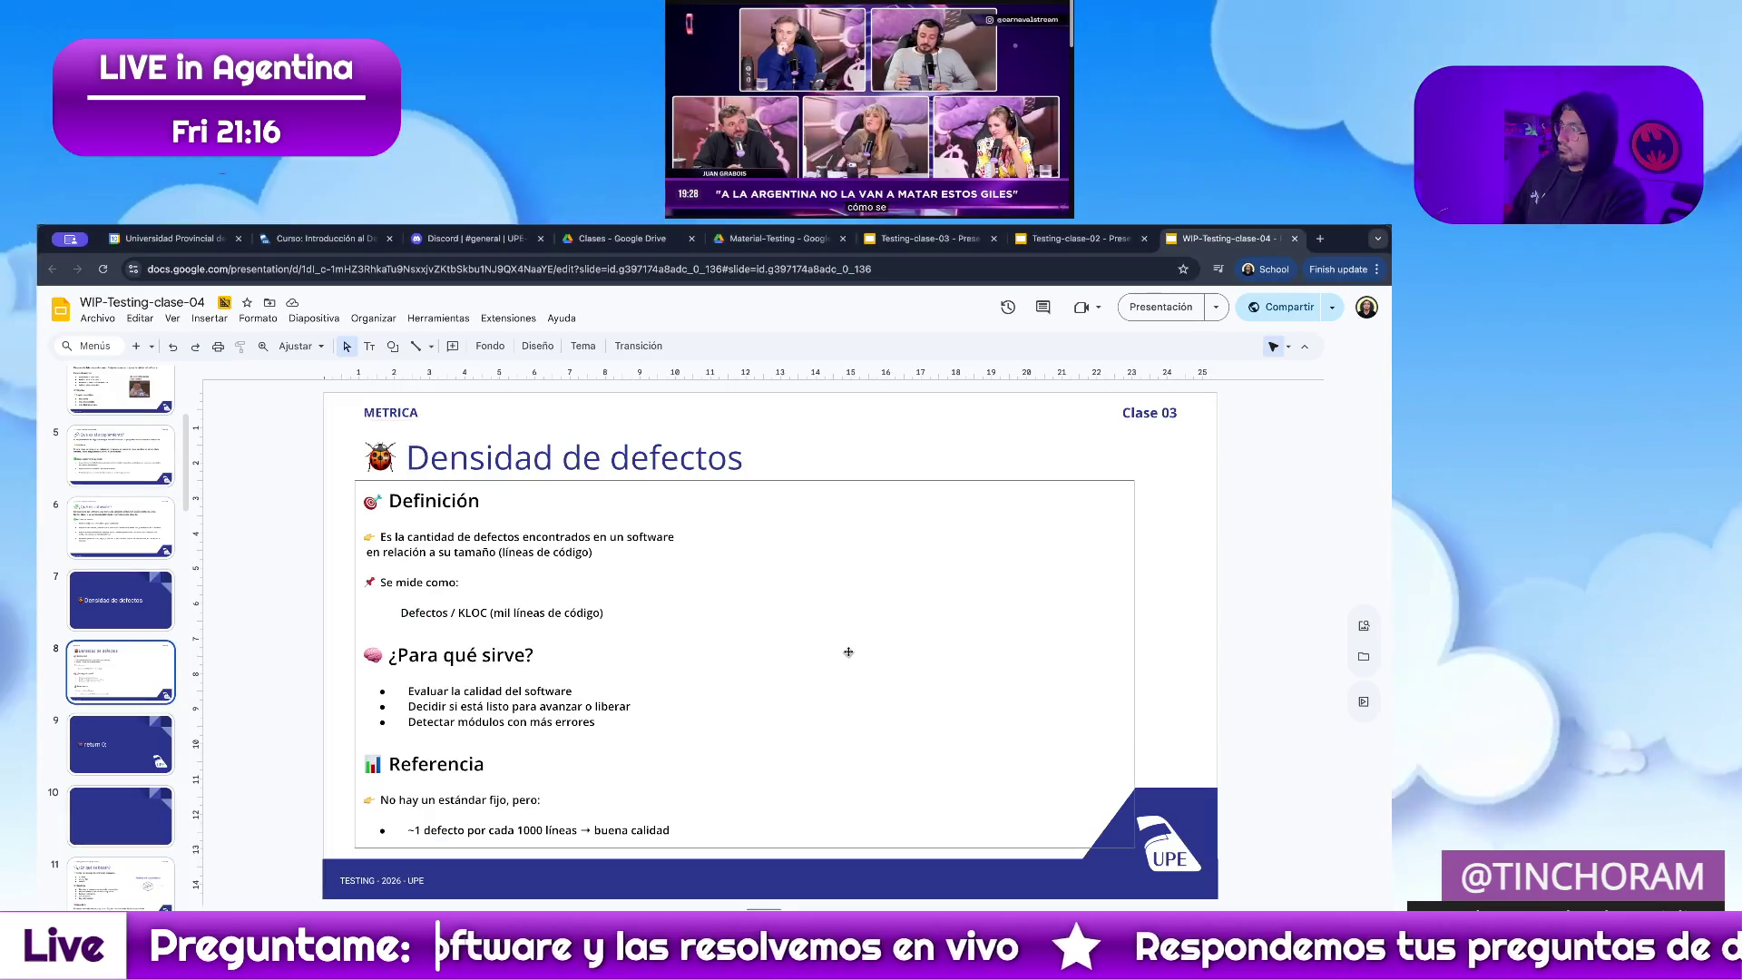
Paste the captured formula image, shrink it and move it to the slide's right side
key("ctrl+v")
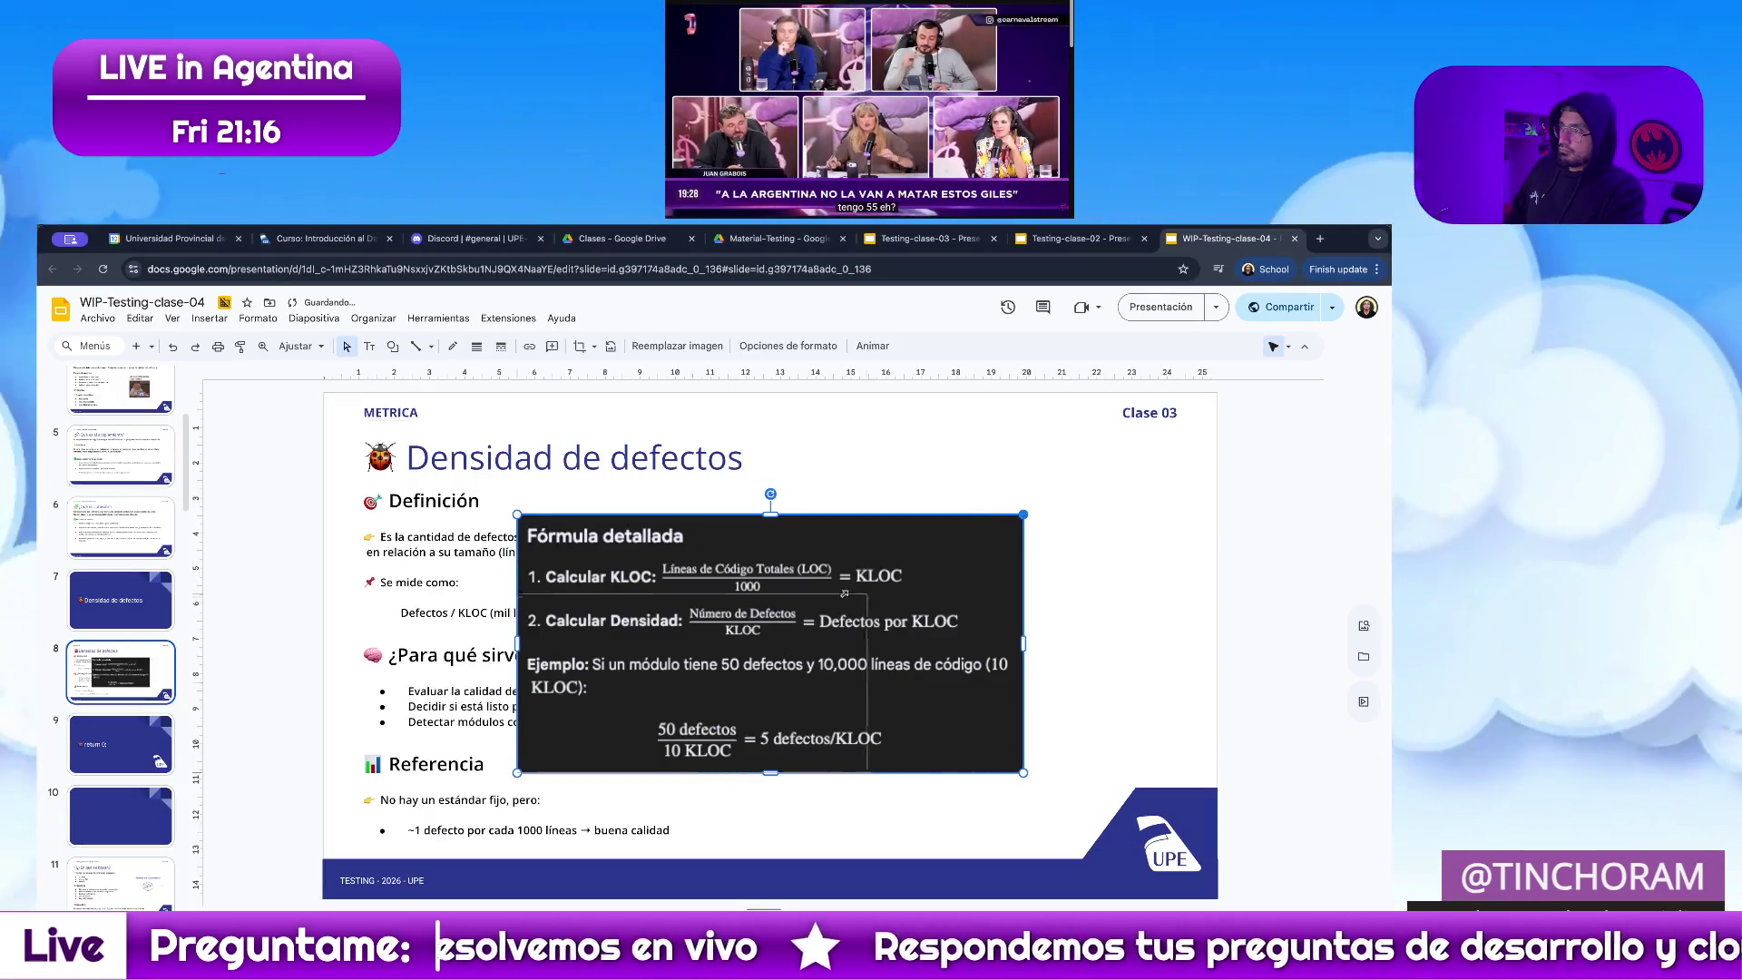
left_click_drag(797, 622, 703, 686)
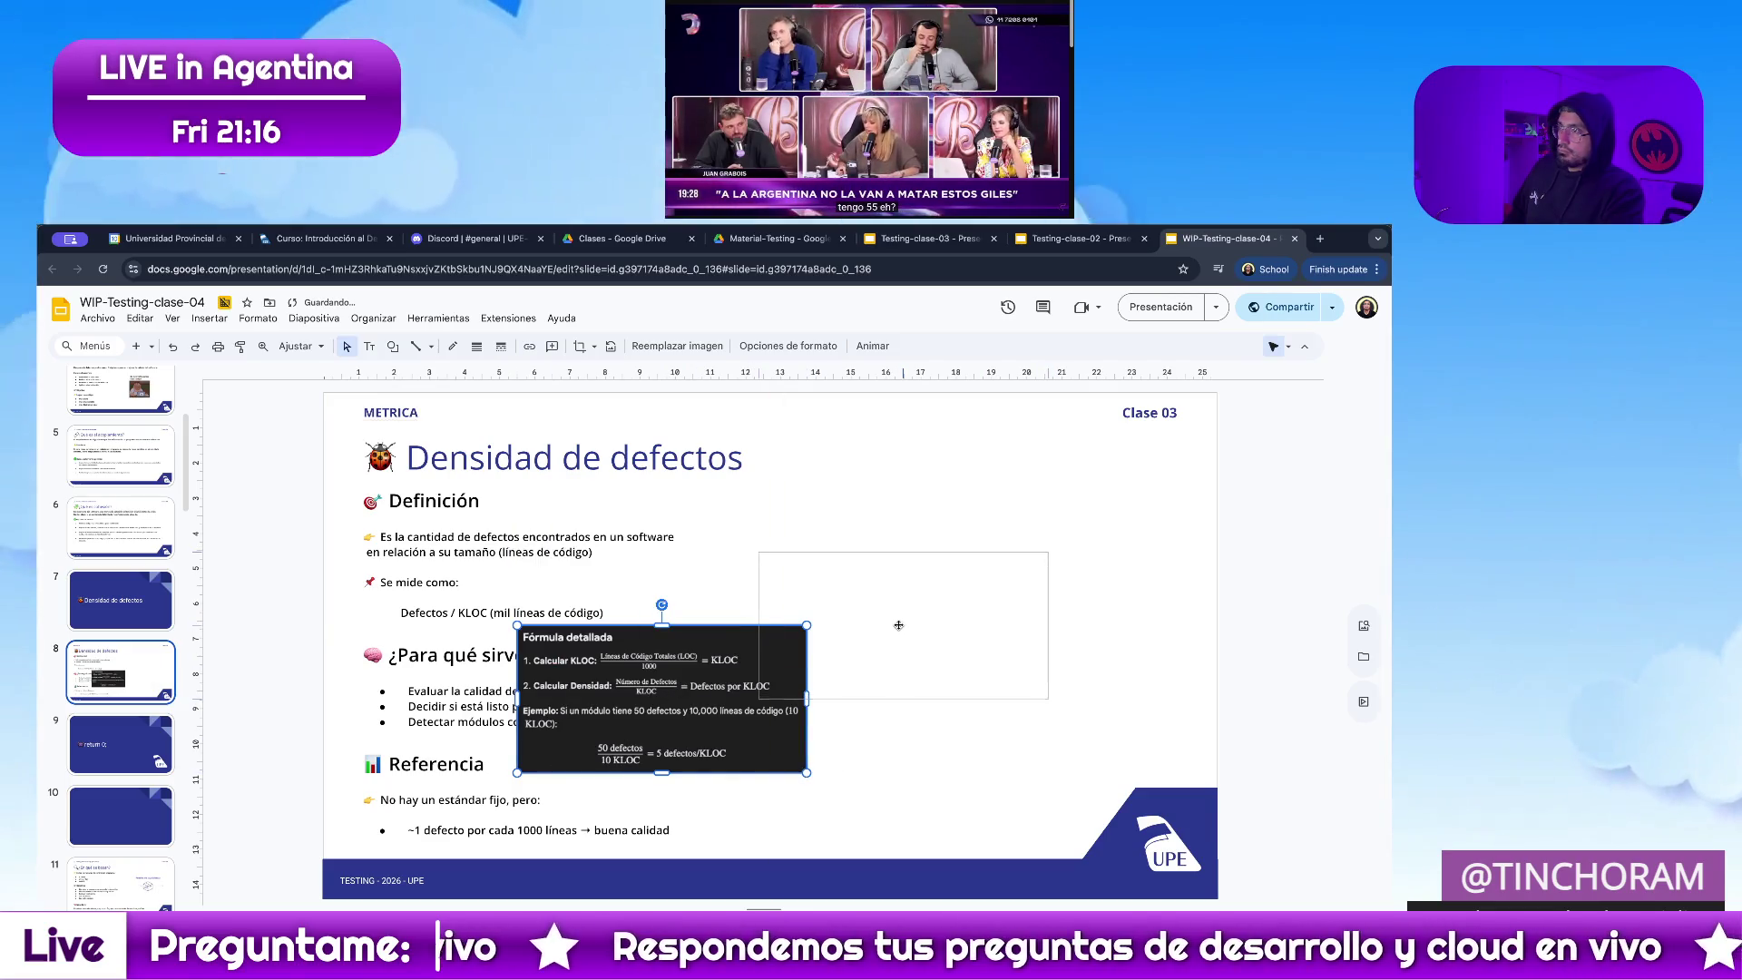
left_click_drag(897, 633, 897, 644)
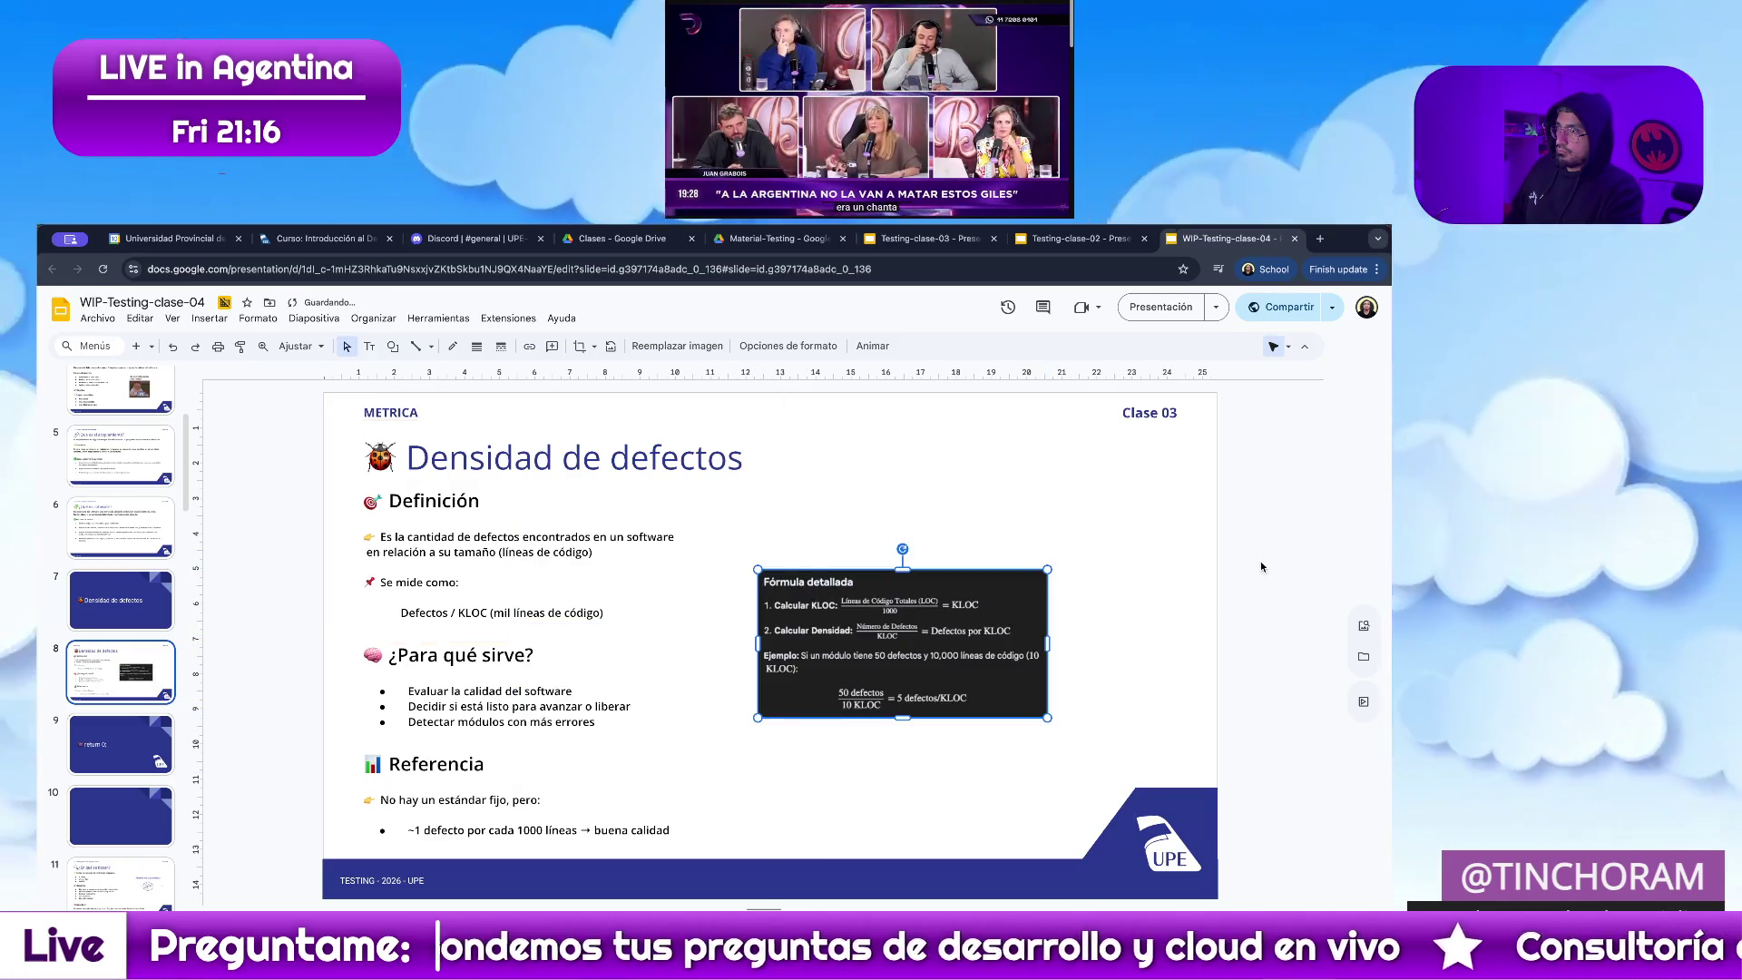
left_click(1259, 581)
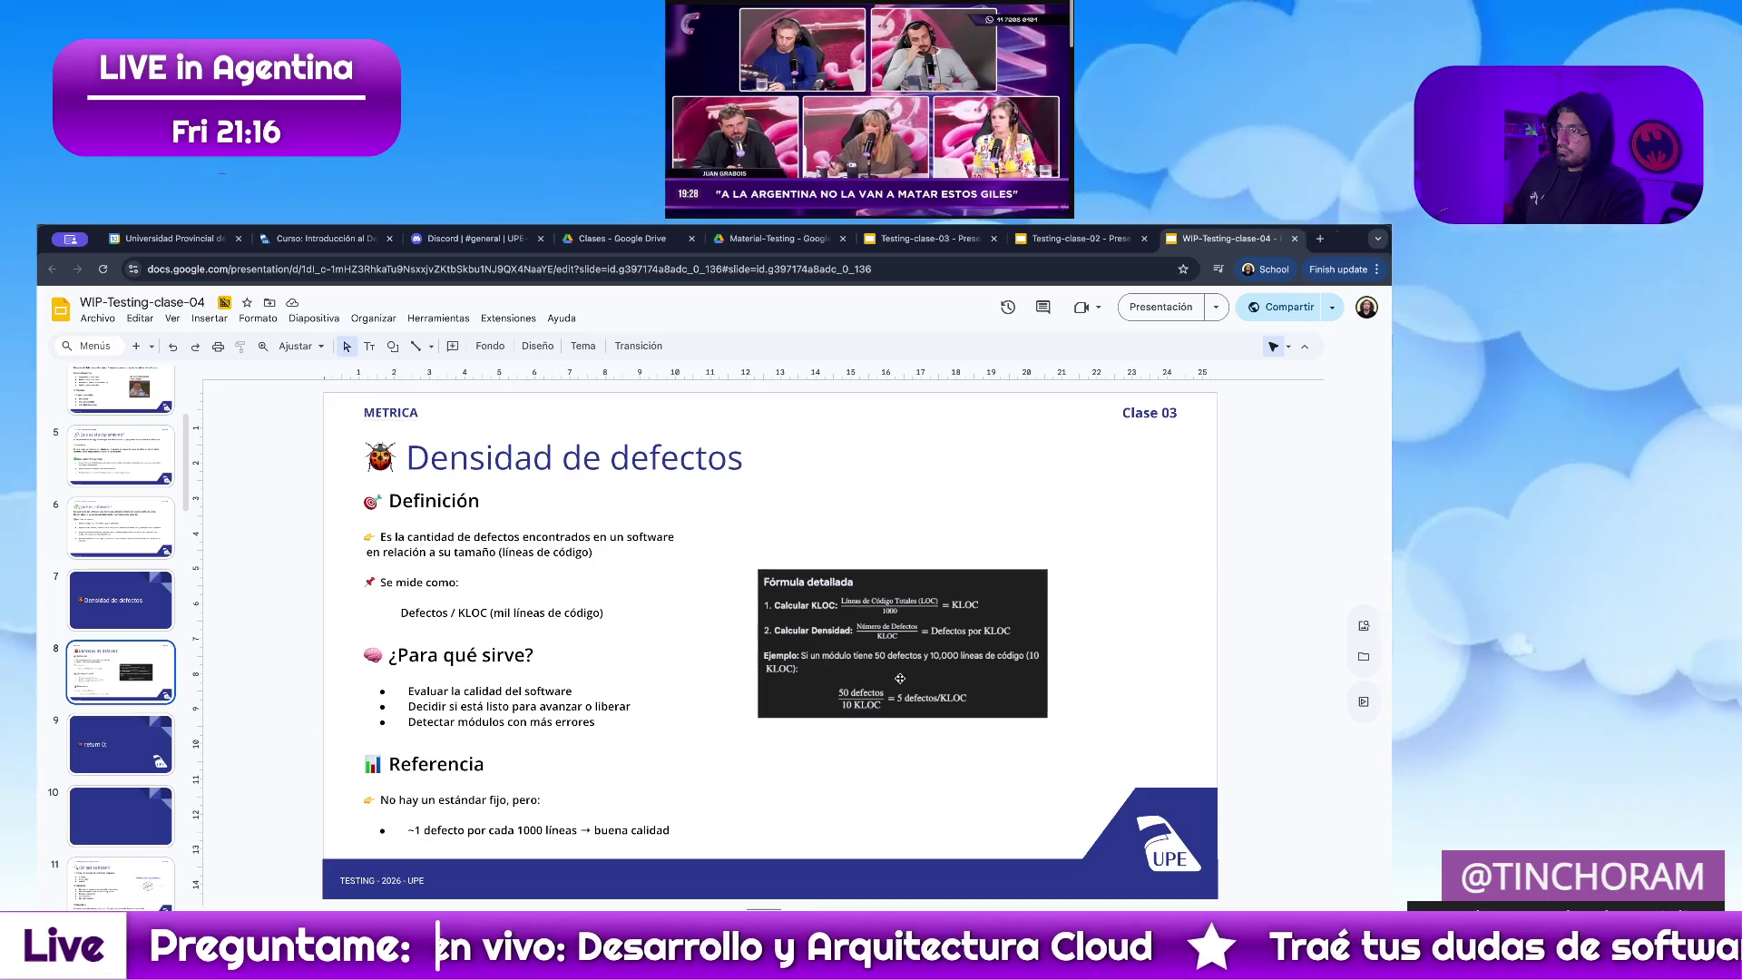
Nudge the formula image further right and align it with the slide's text
left_click_drag(991, 644, 986, 670)
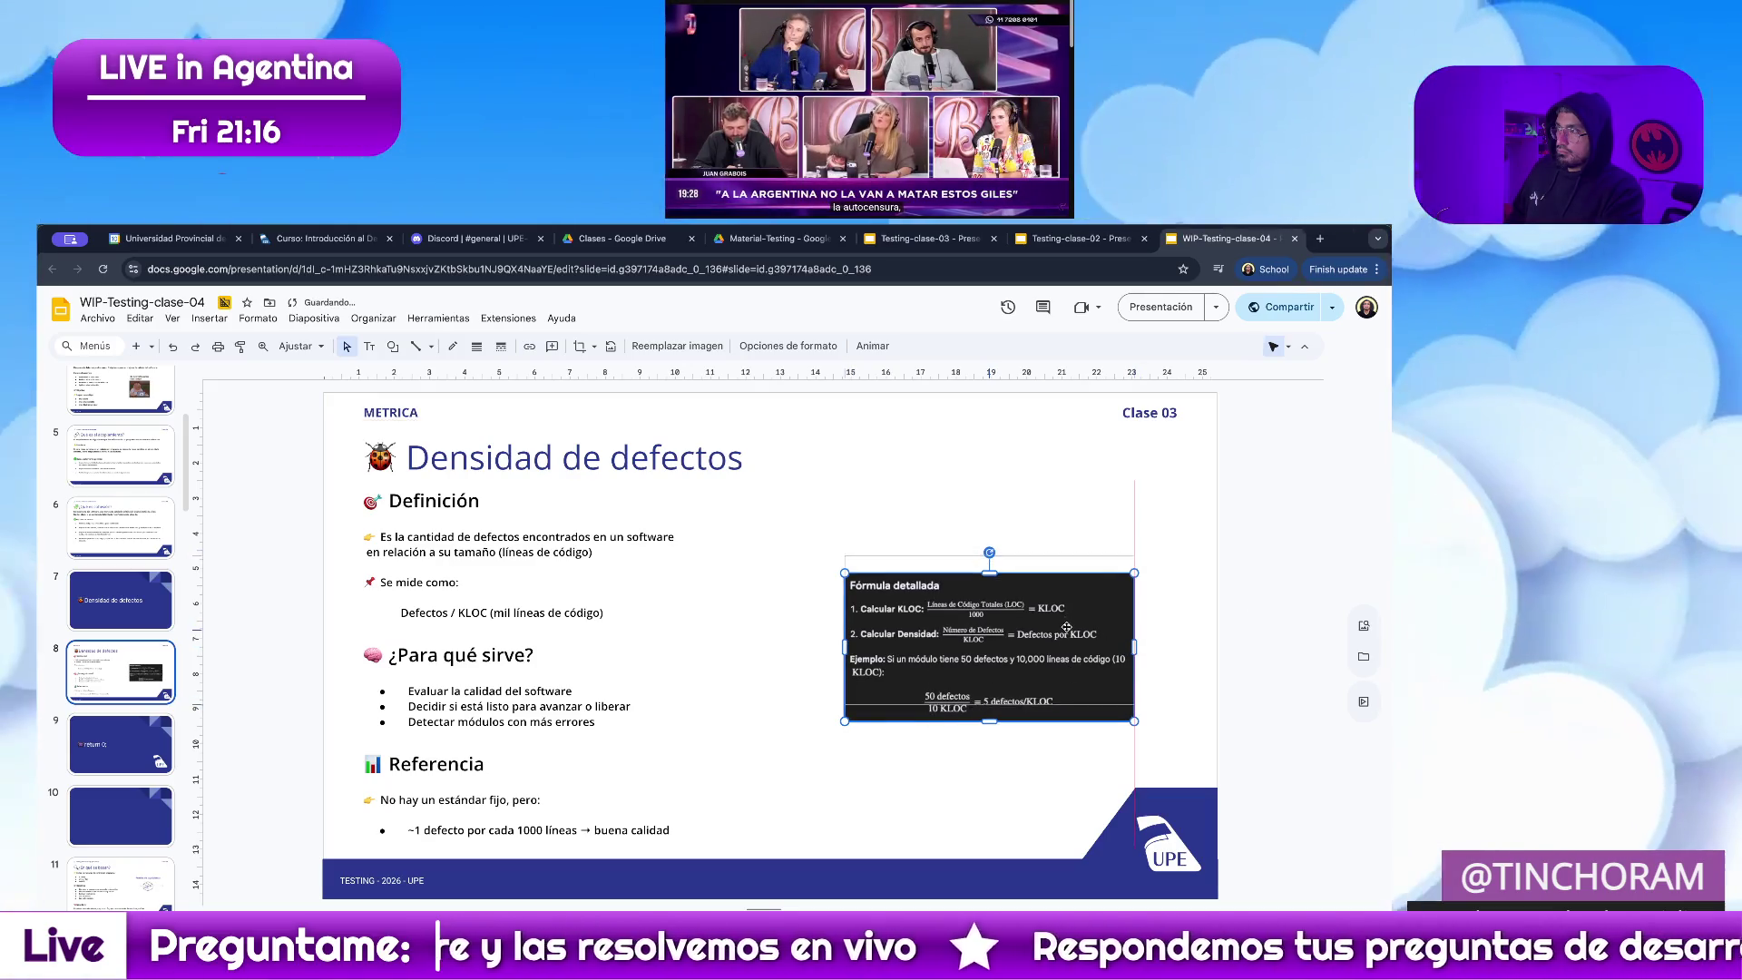
left_click_drag(1067, 625, 1067, 632)
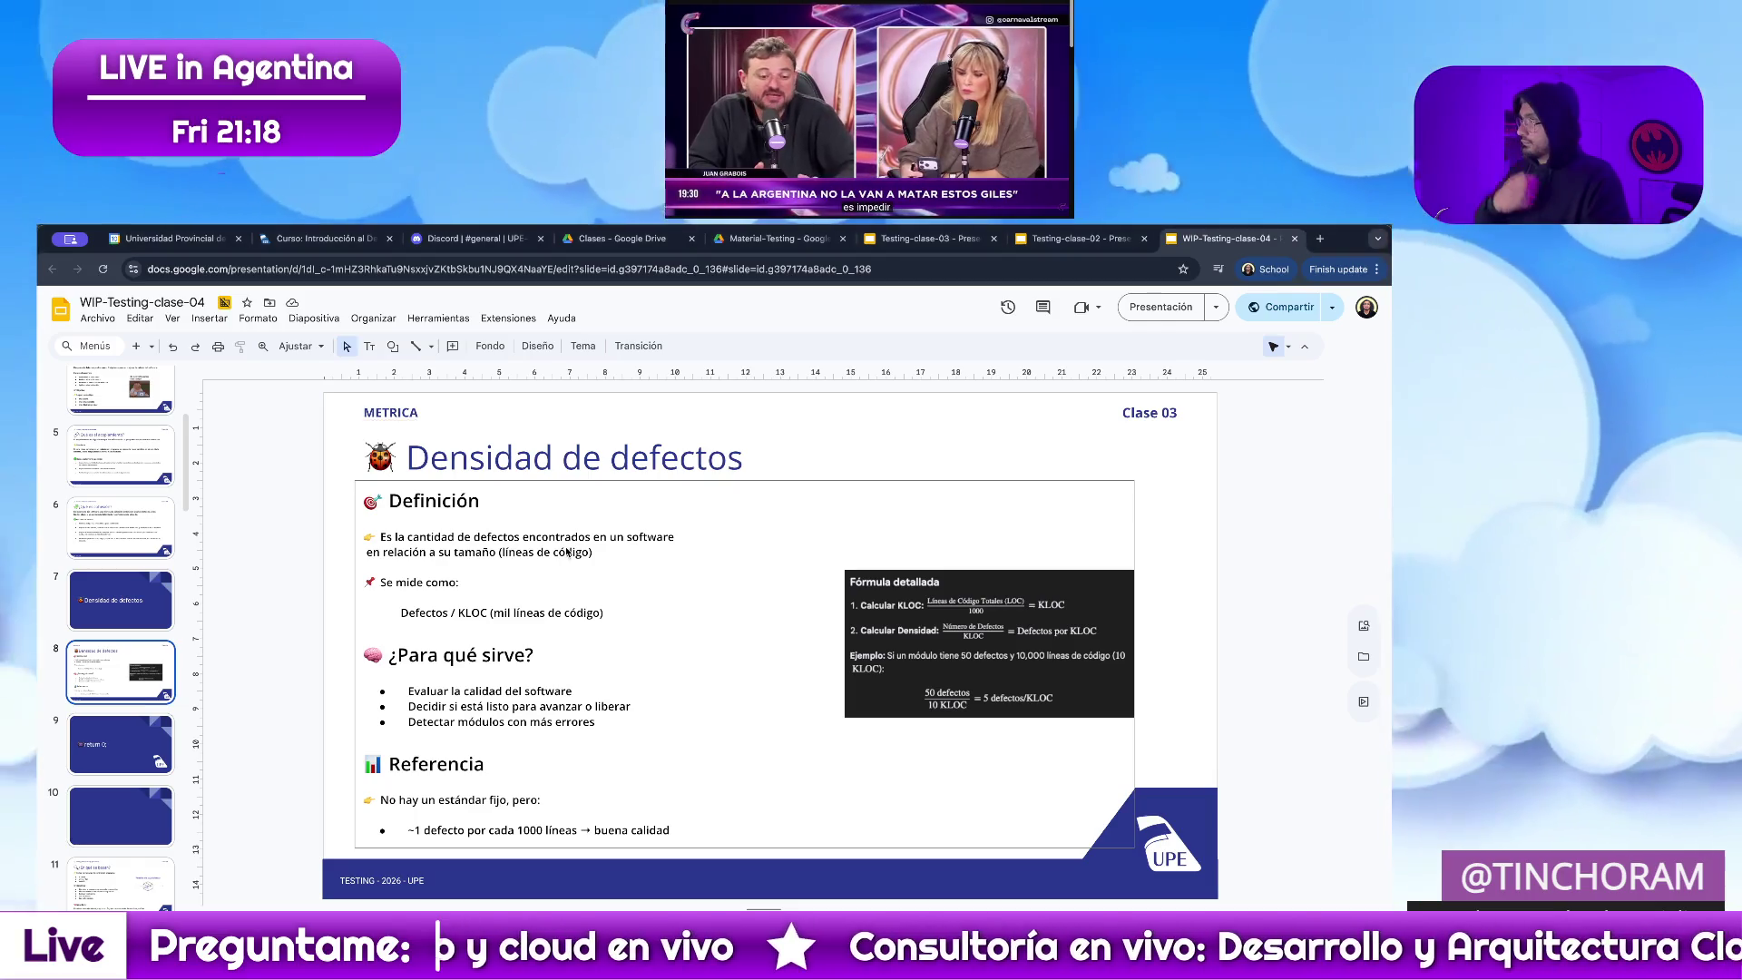
Merge the second definition line into the first so the text below moves up
left_click(355, 561)
key("Delete")
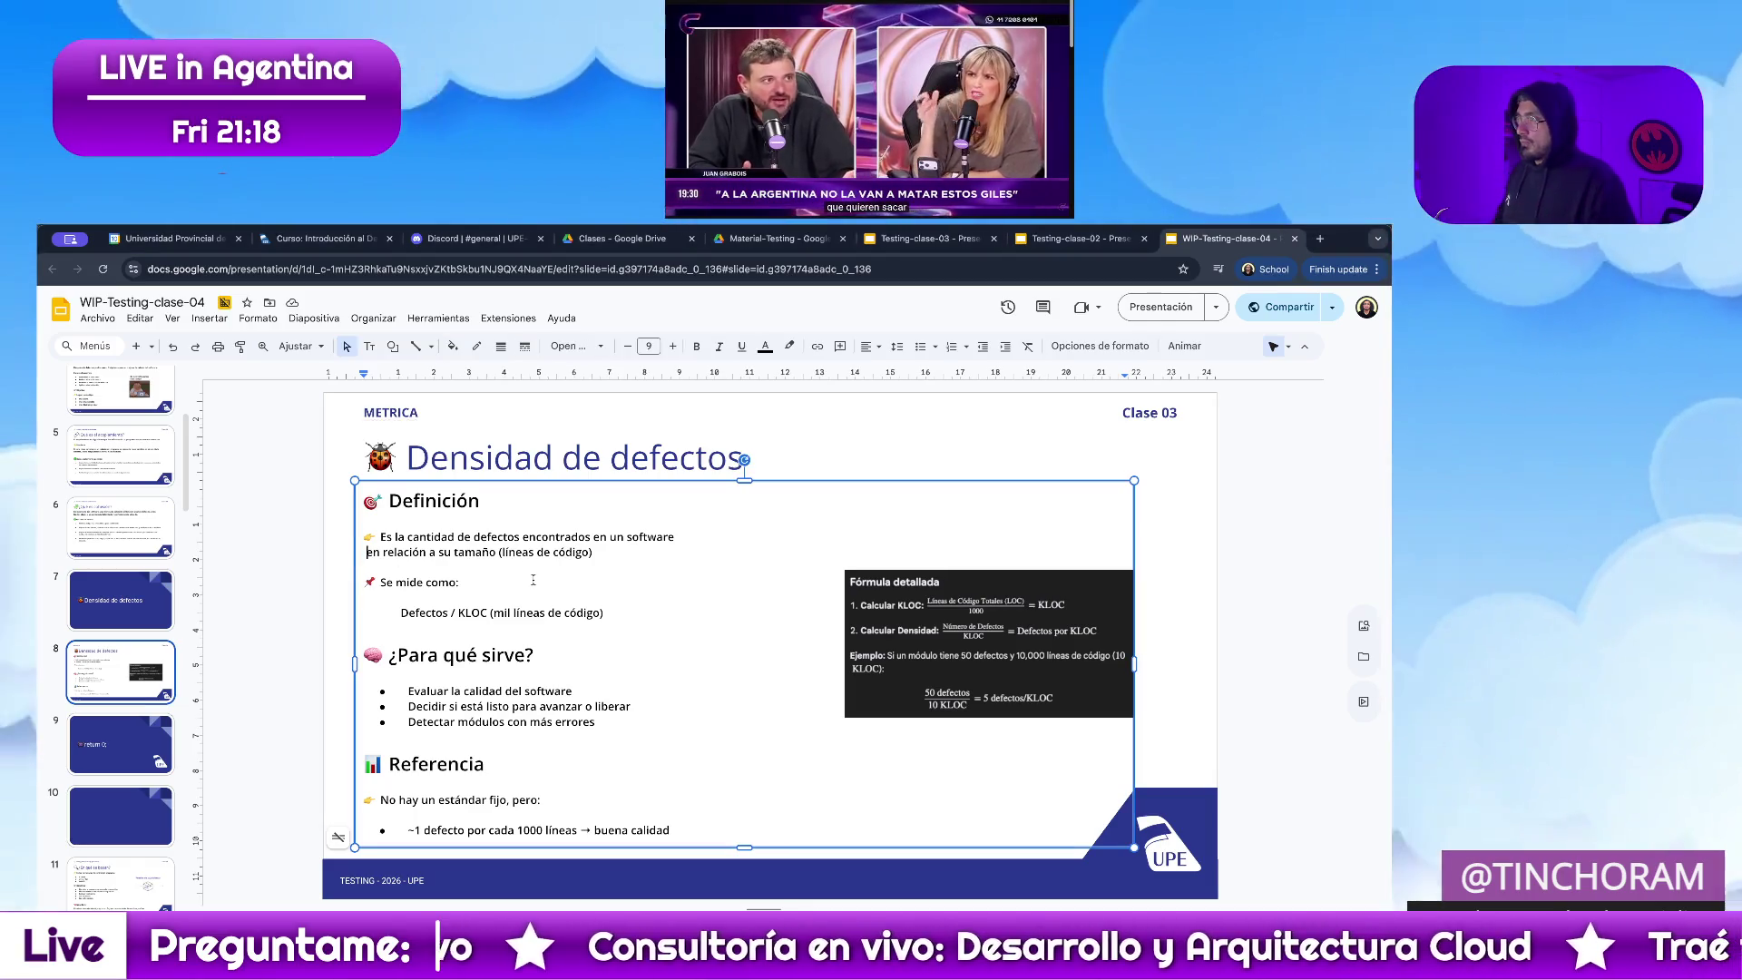
key("BackSpace")
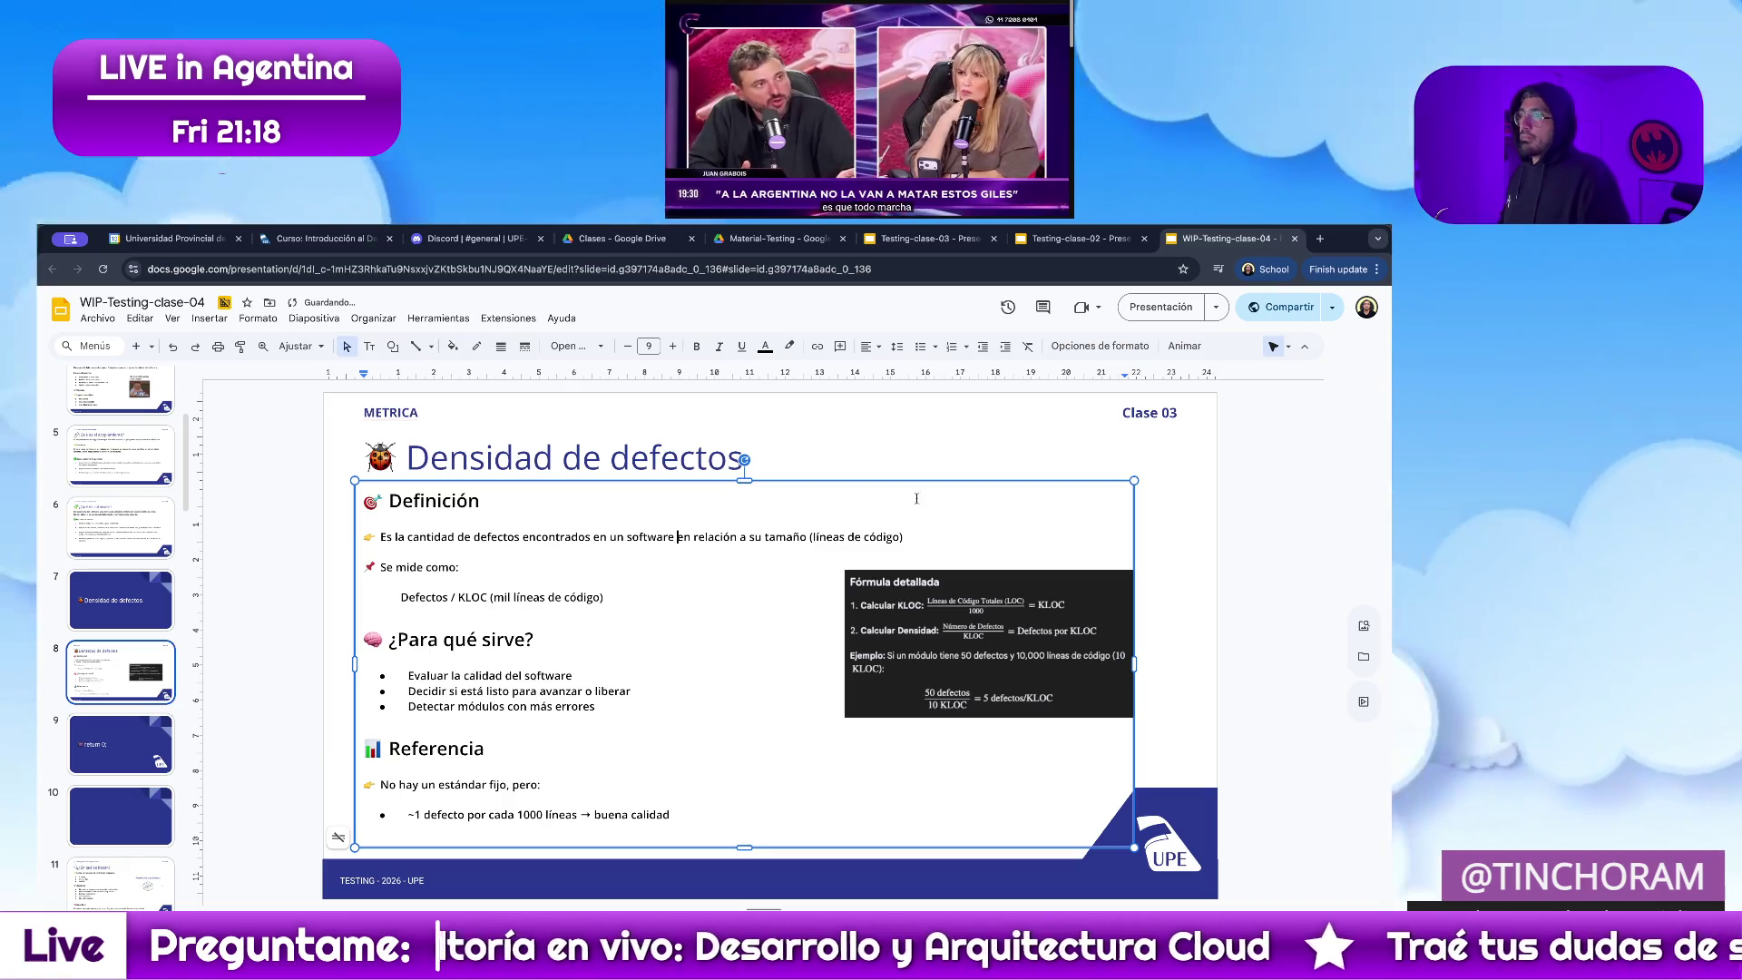
left_click(1243, 563)
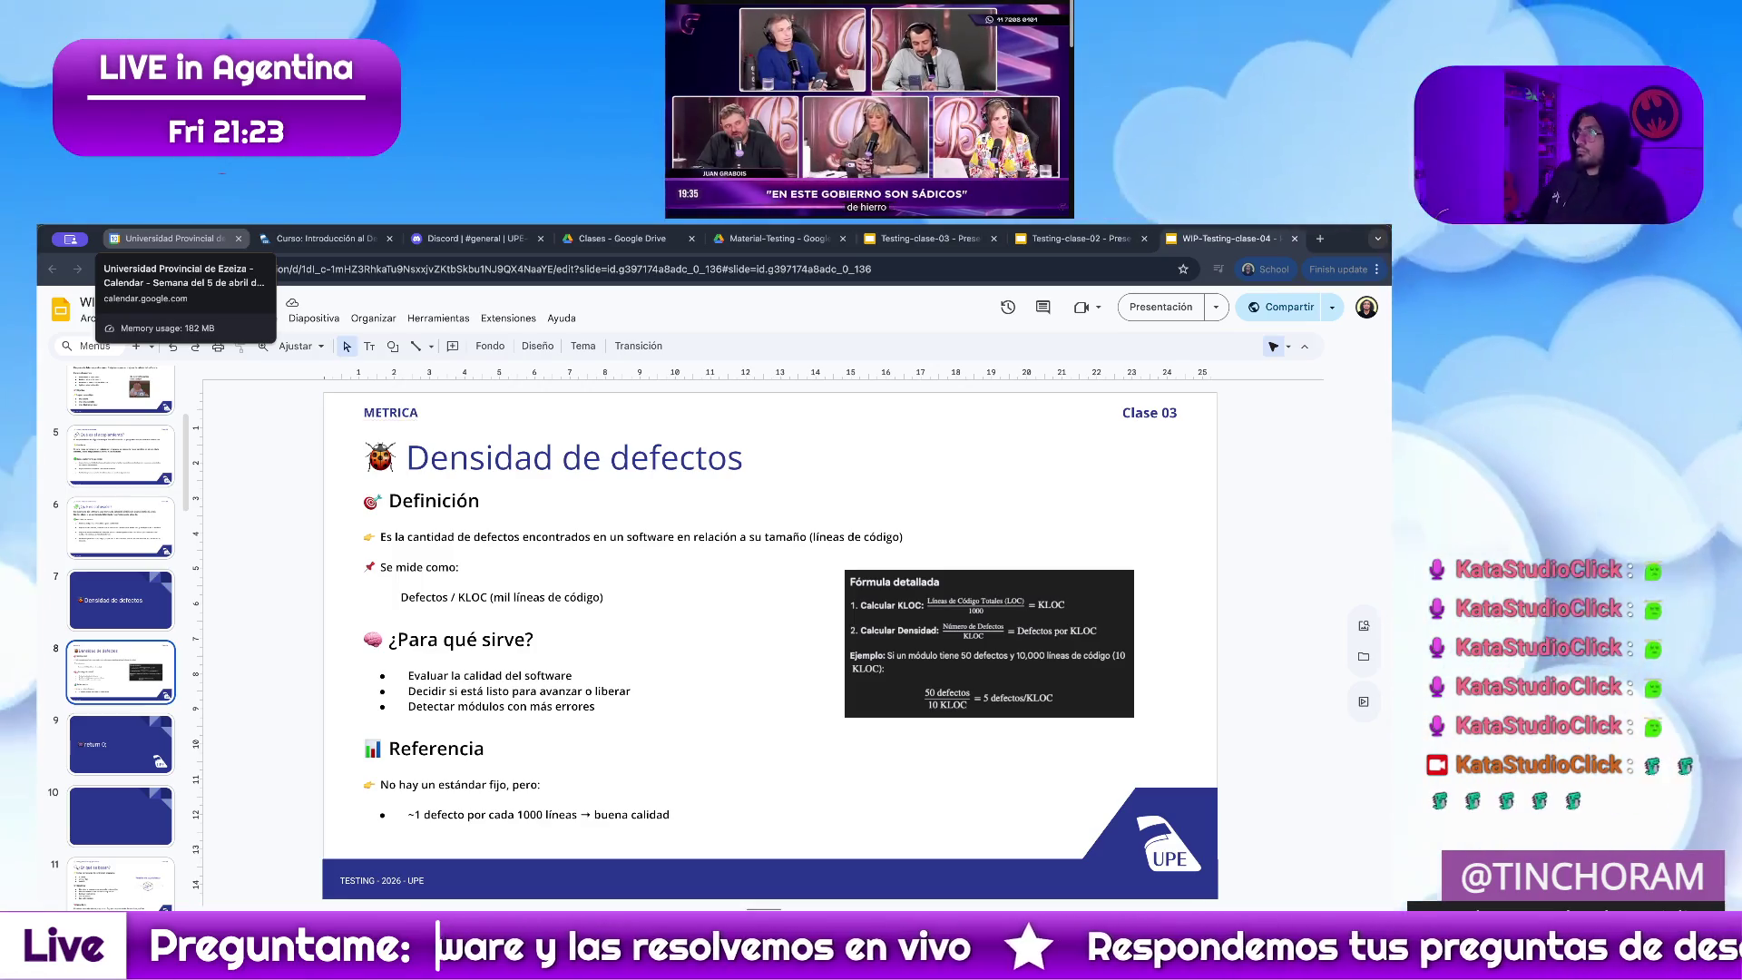
Navigate the slide list back to the Densidad de defectos content slide
left_click(101, 544)
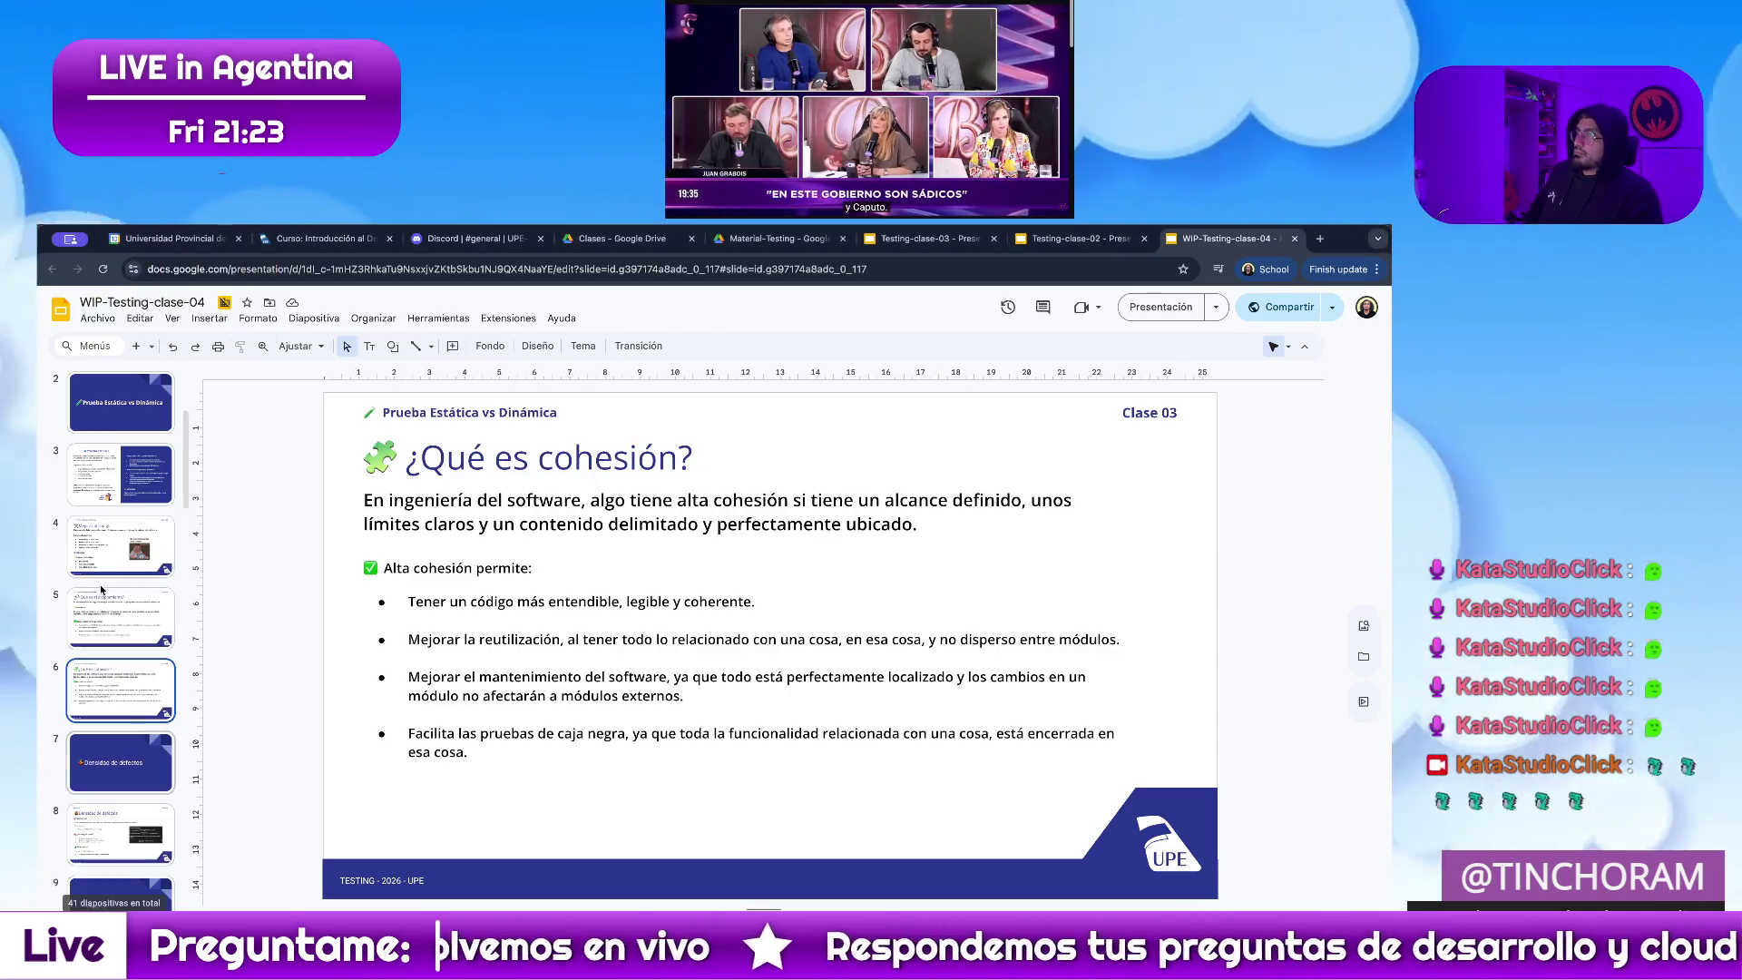
left_click(101, 599)
left_click(136, 831)
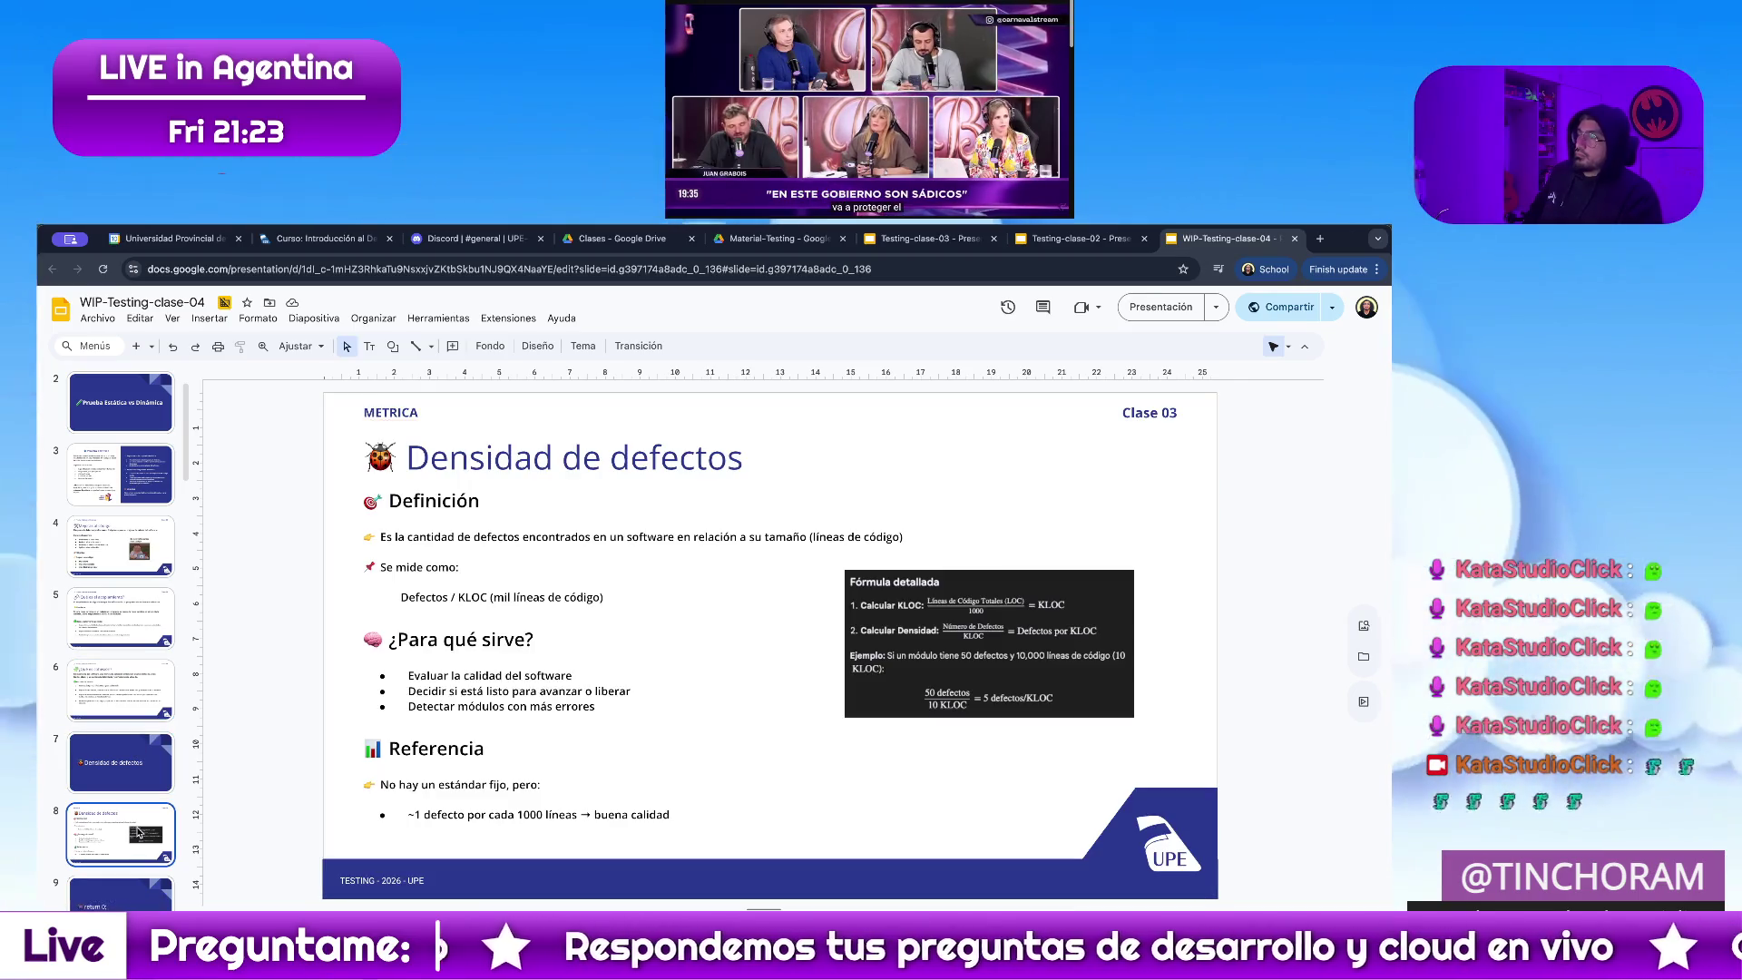
left_click(146, 750)
left_click(128, 829)
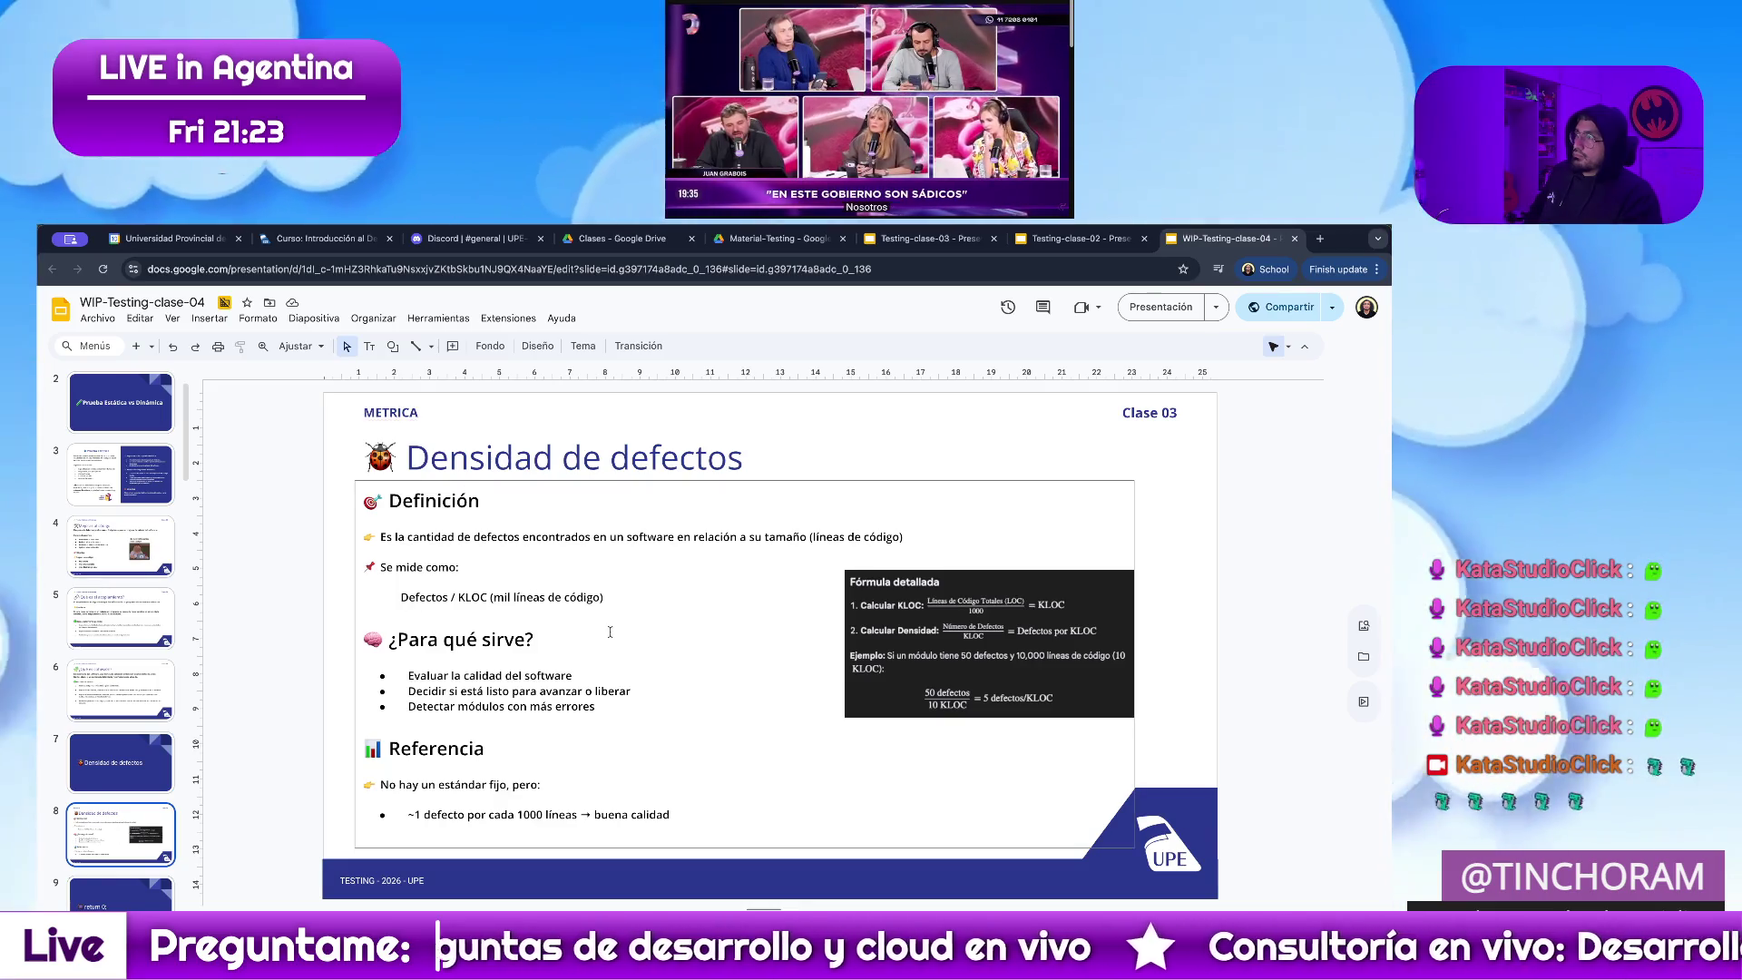
Accept the spelling suggestion MÉTRICA for the header and place the caret at the Definición heading
right_click(415, 415)
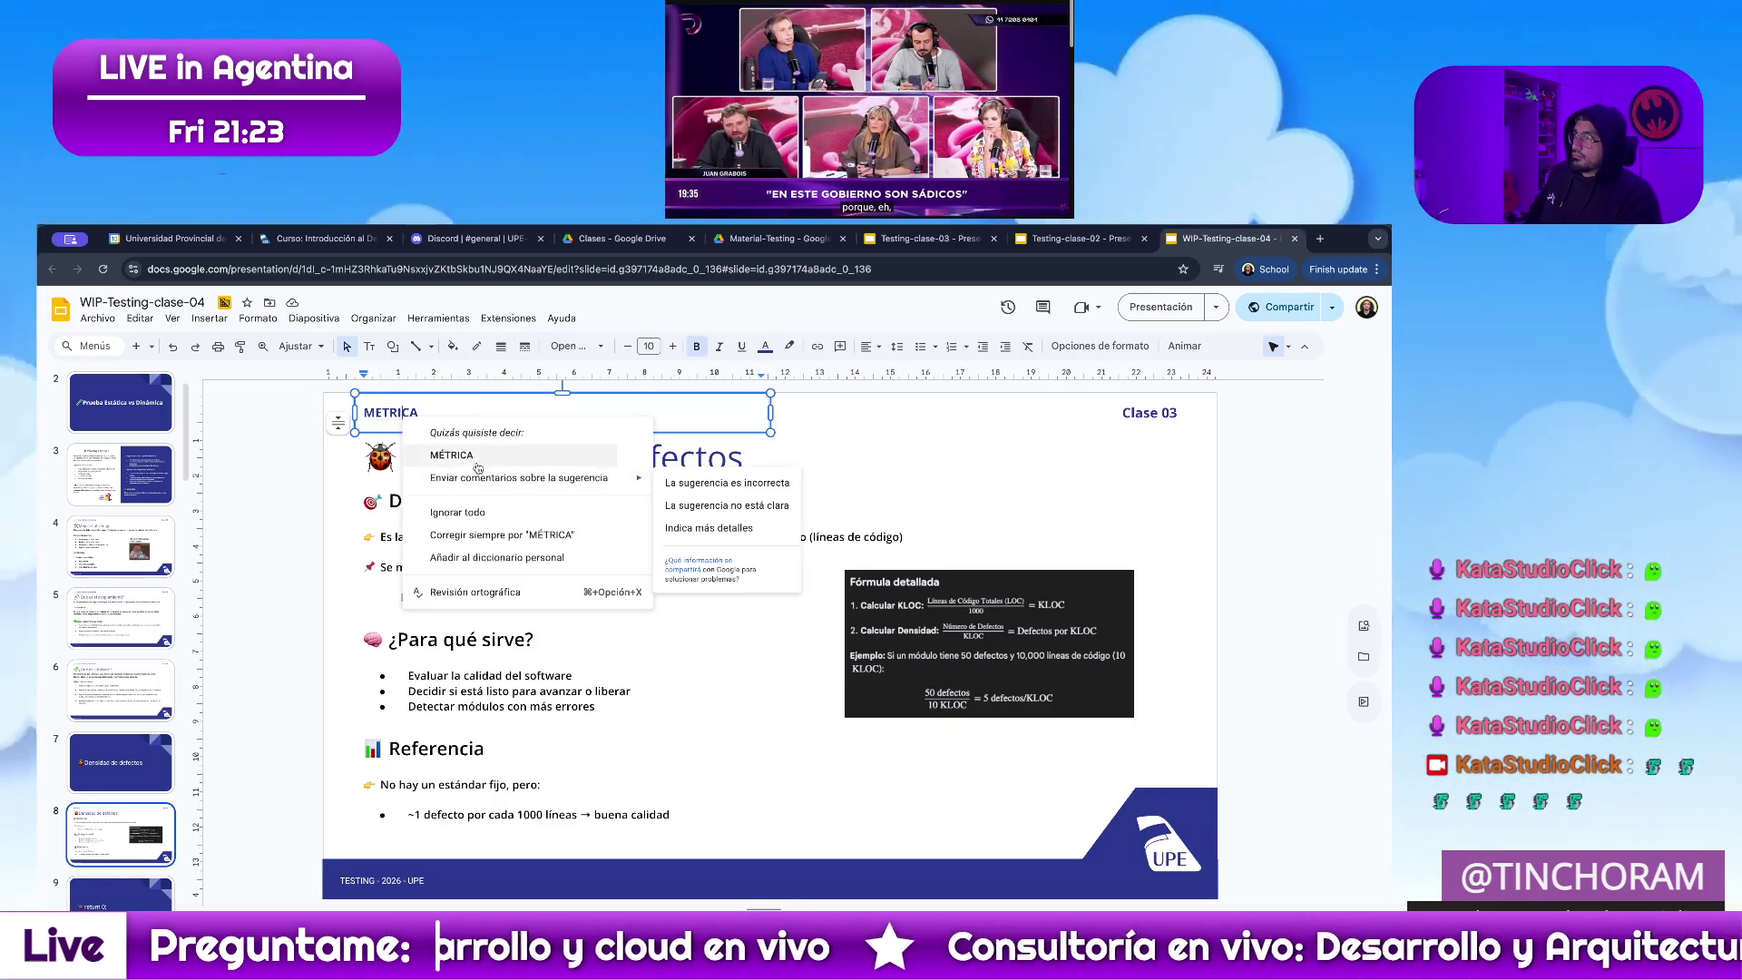
left_click(463, 457)
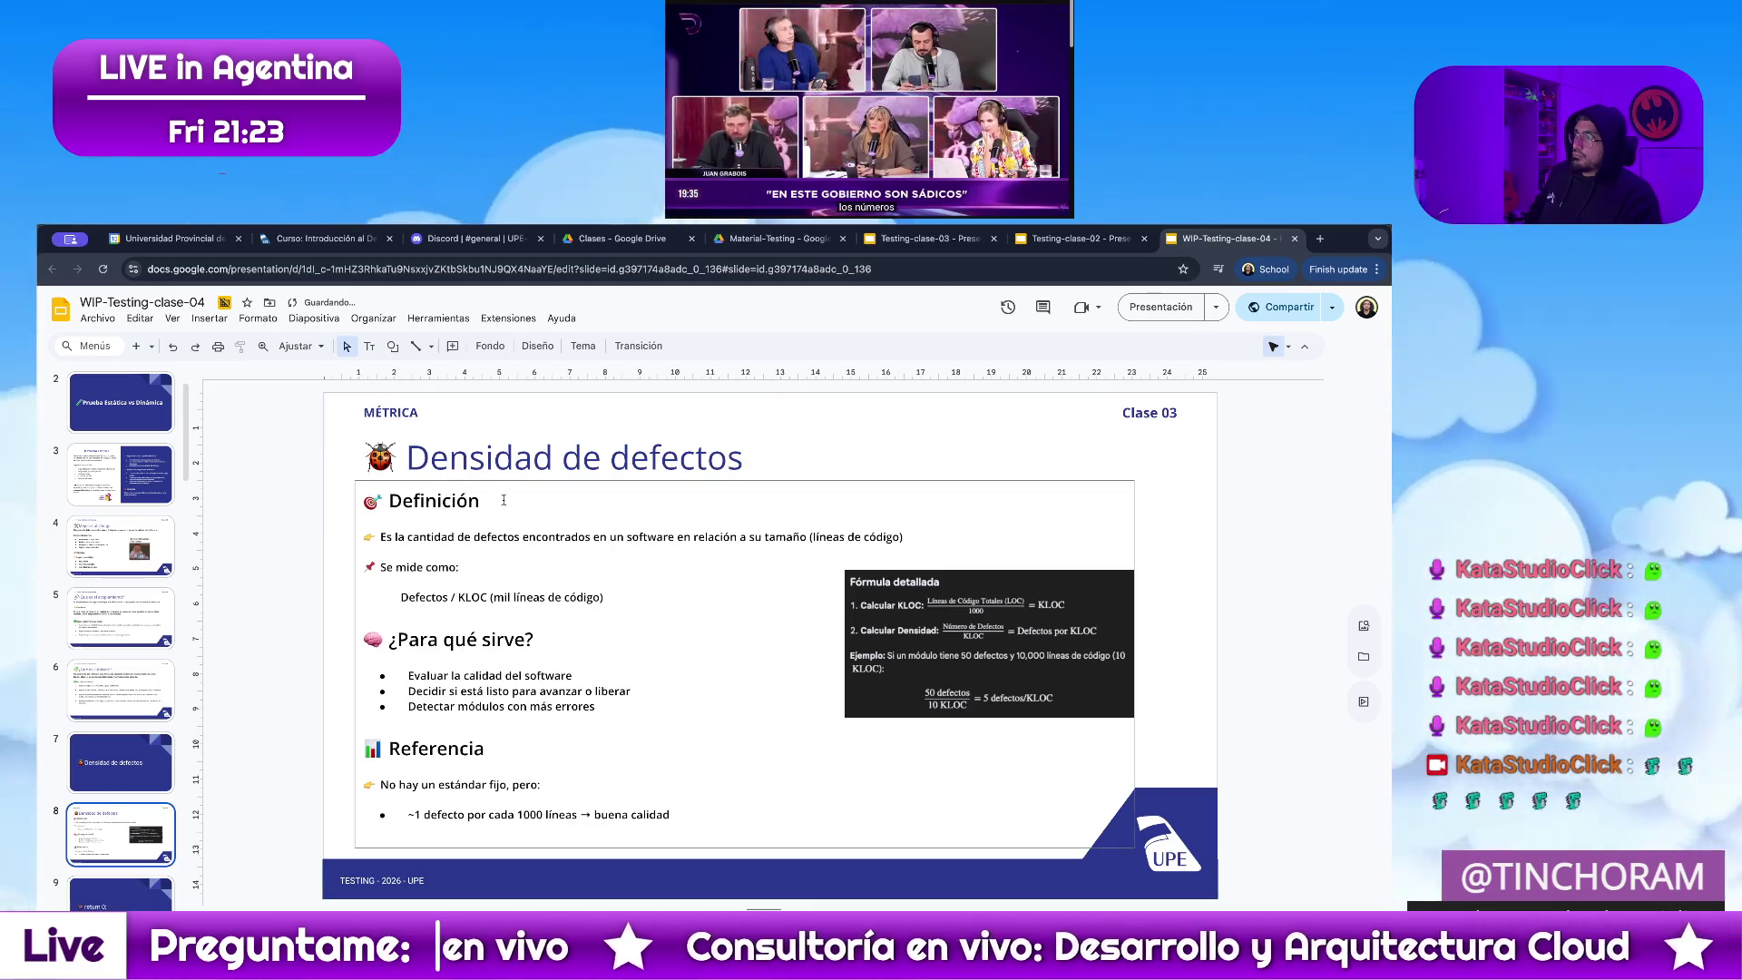
left_click(382, 536)
left_click(492, 500)
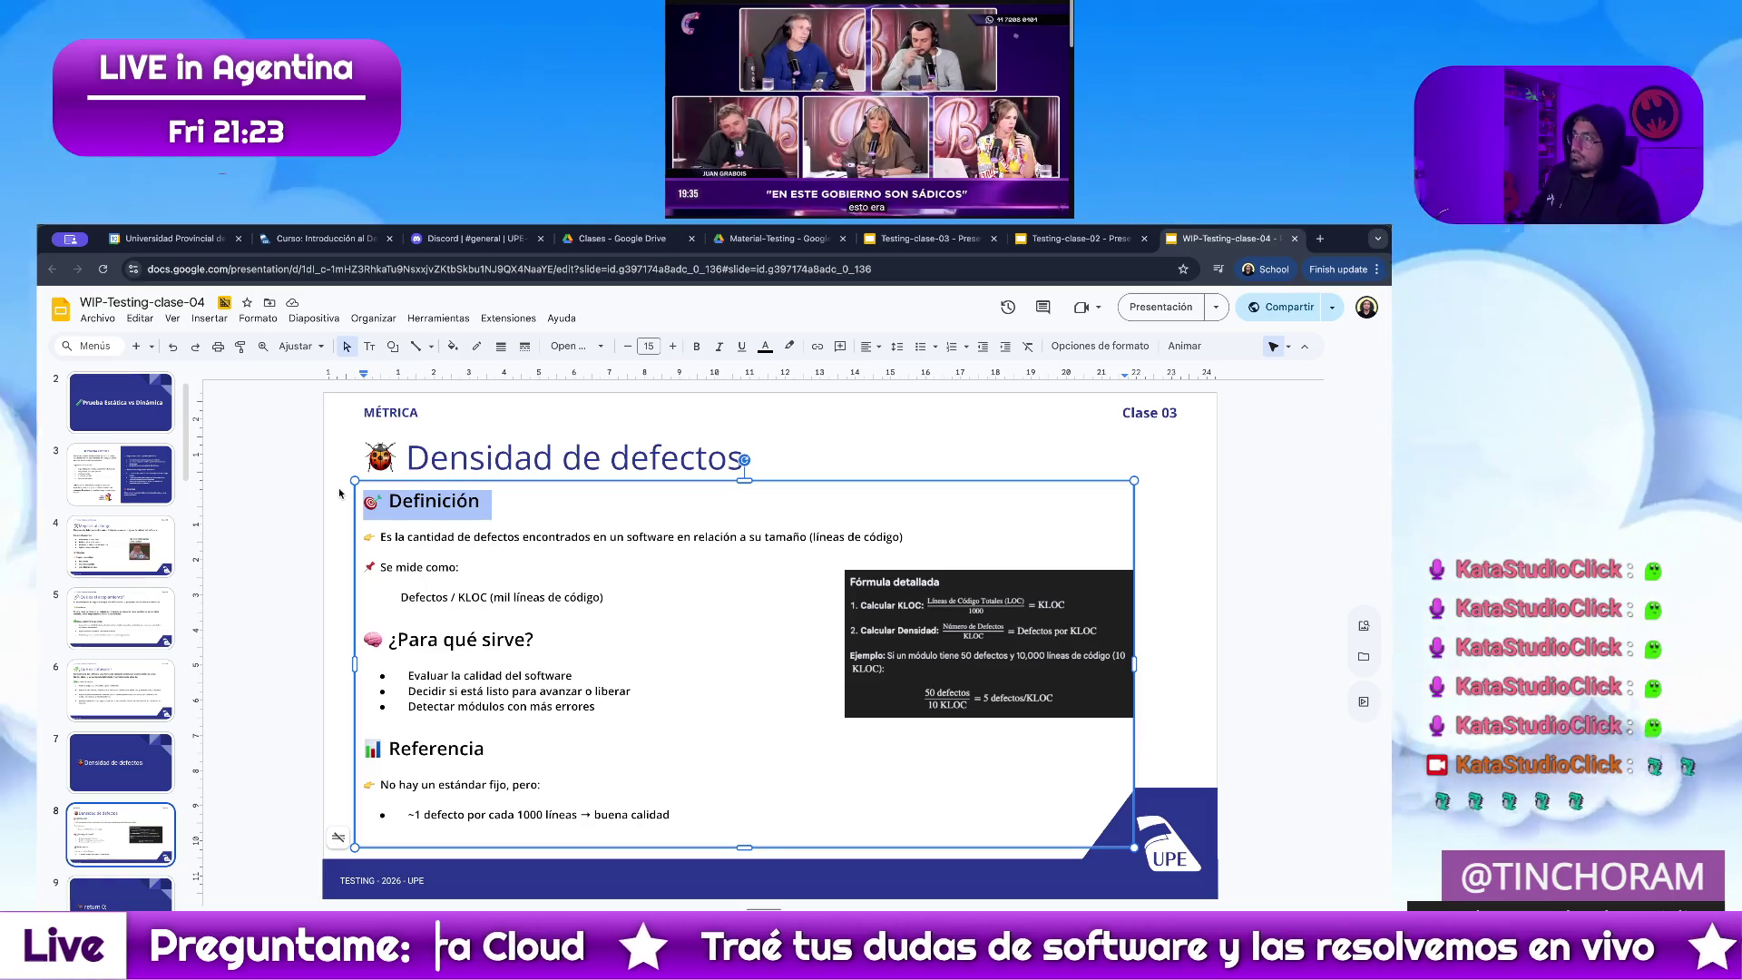
Delete the Definición heading line so the definition sits under the title
left_click_drag(380, 537, 391, 501)
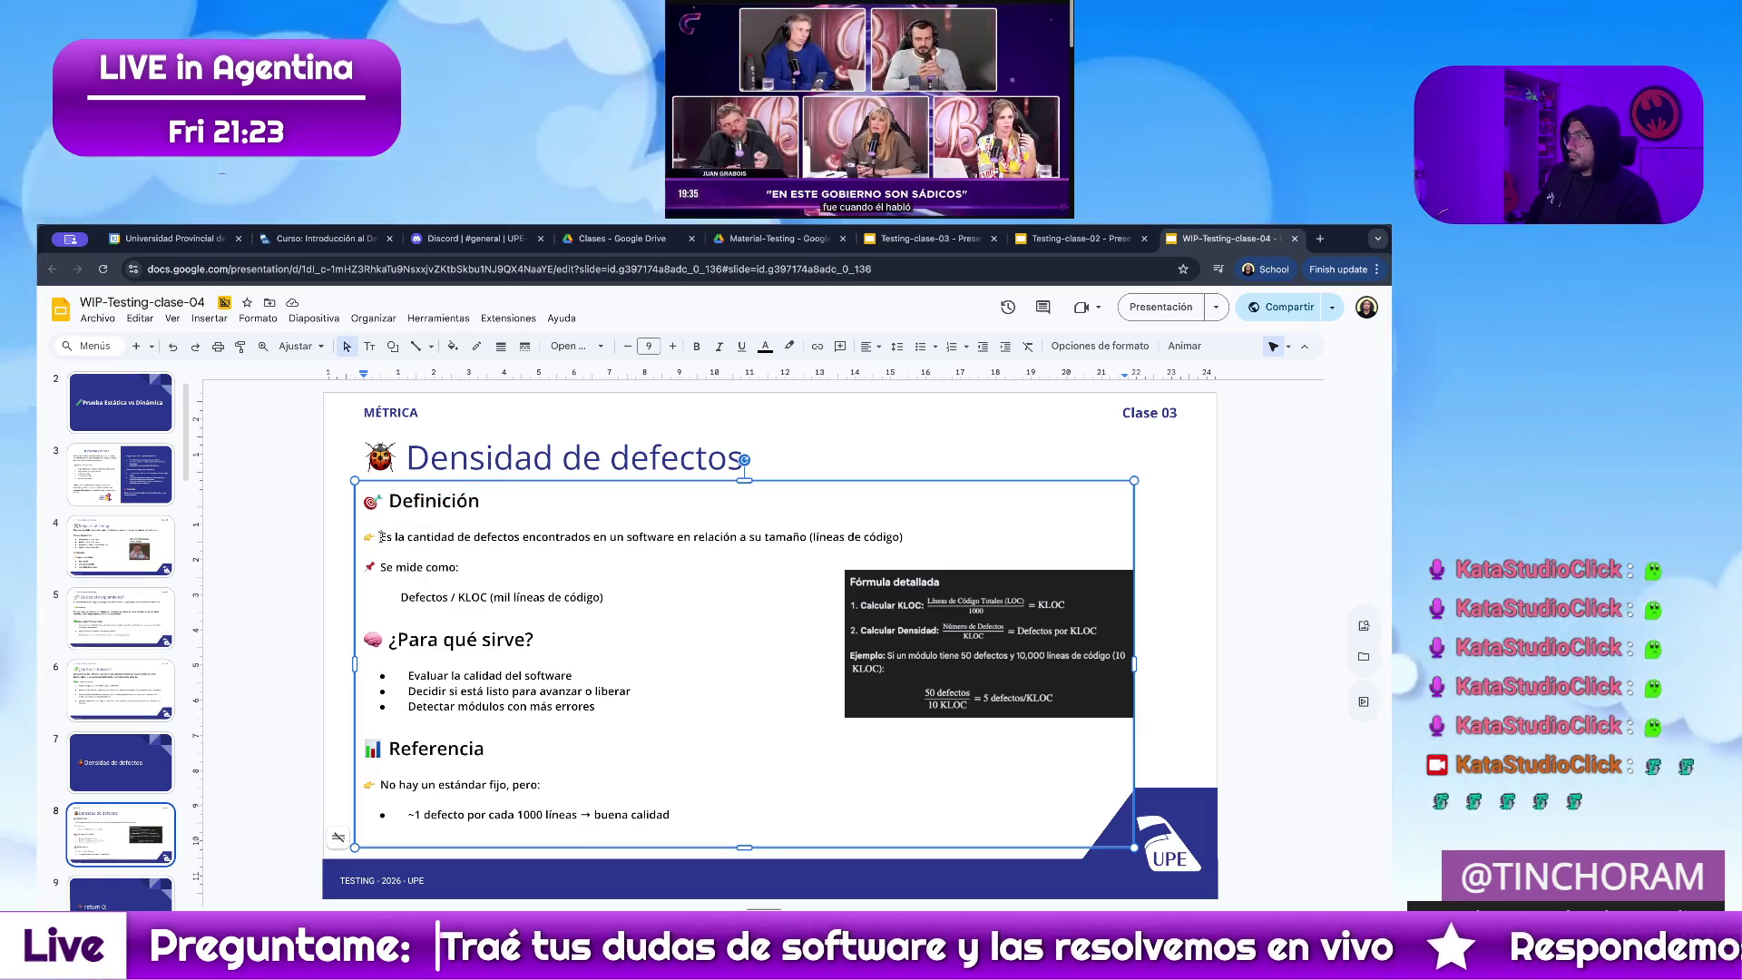
key("BackSpace")
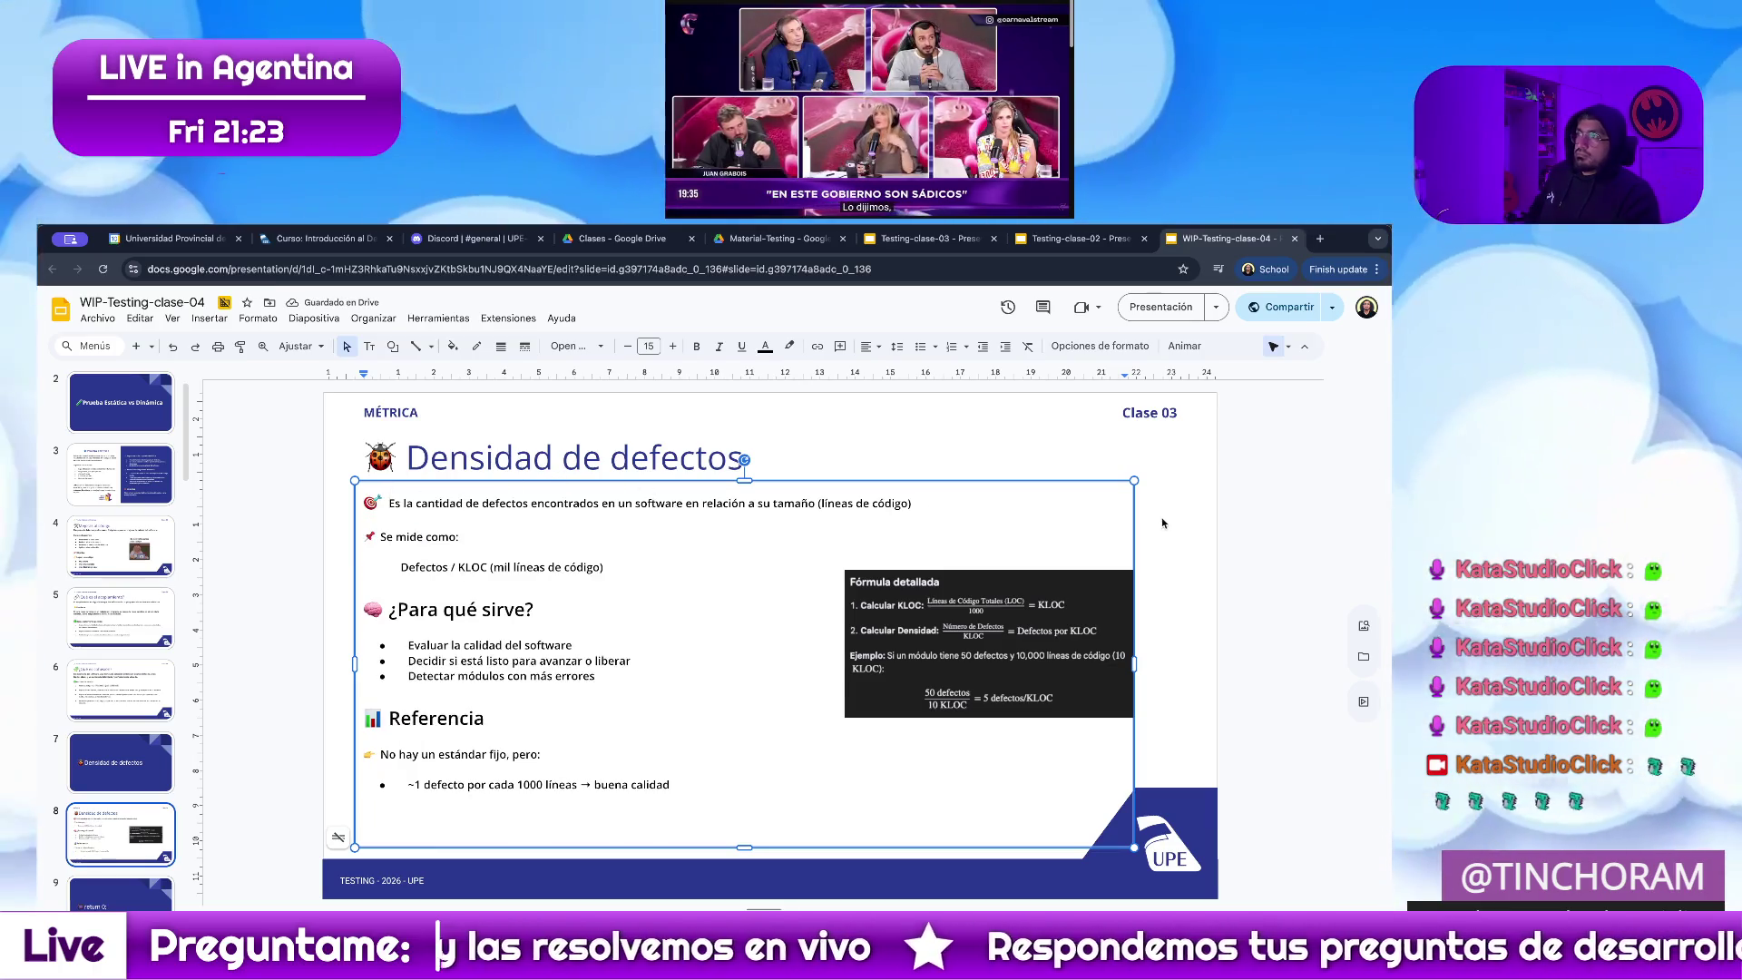
left_click(1200, 528)
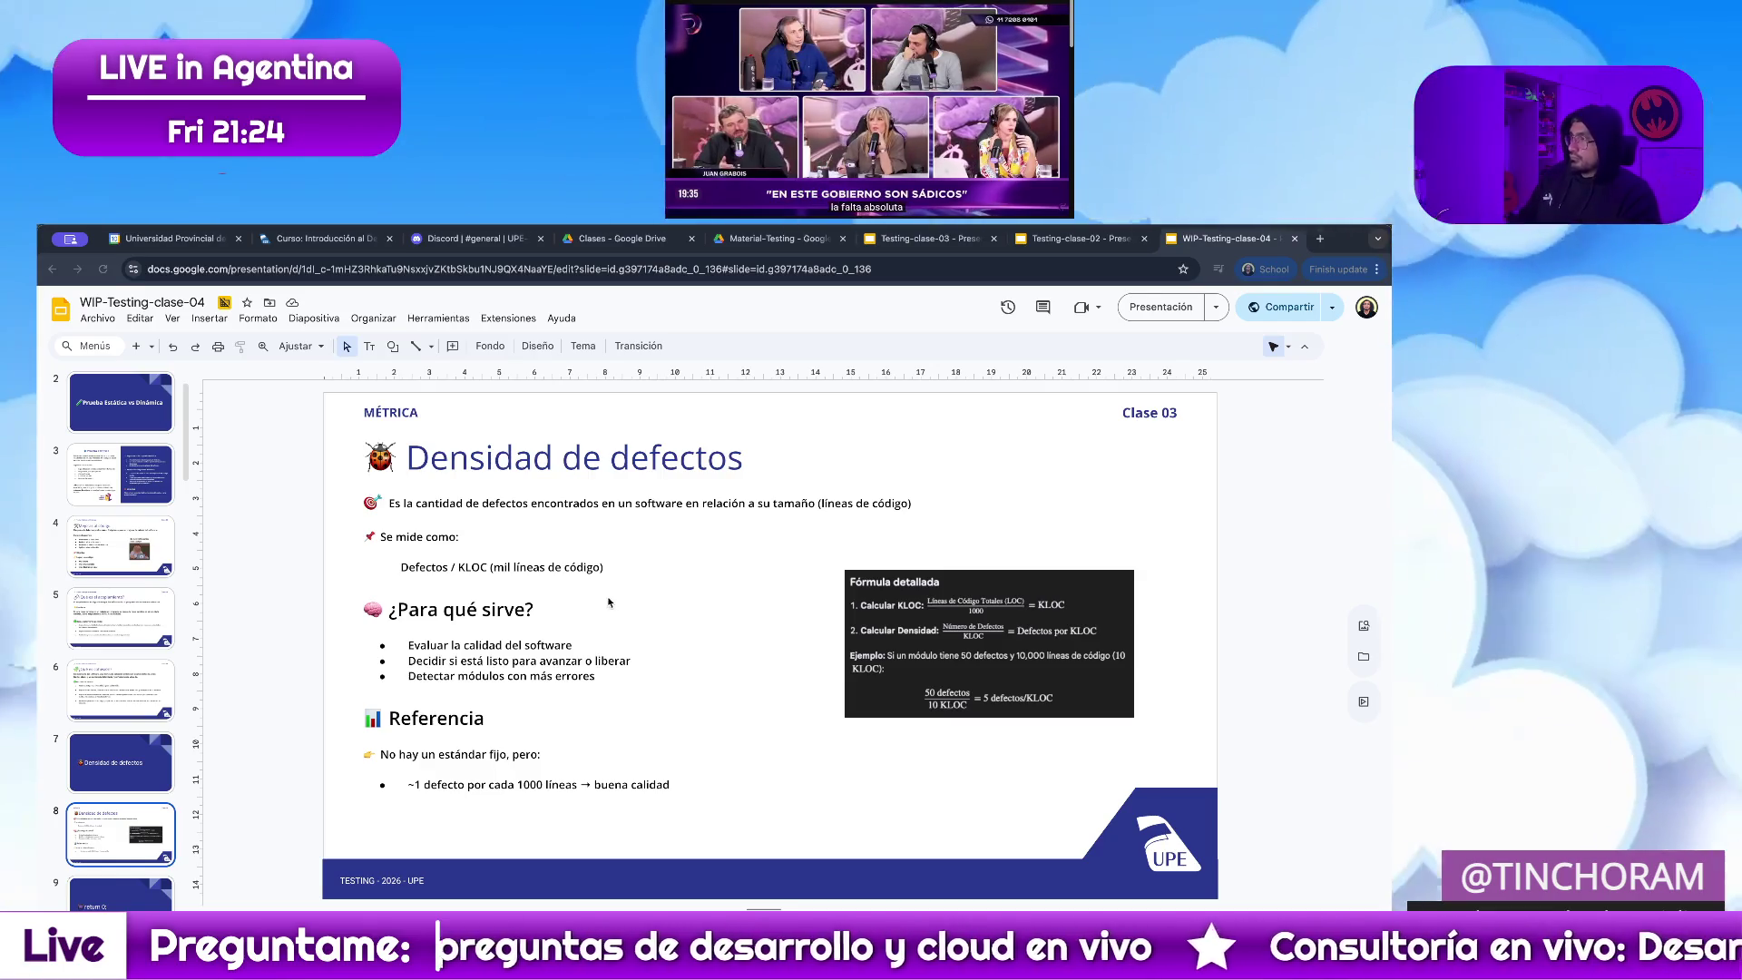
Remove the empty line below the KLOC note, keeping the conversion on its own line
left_click(628, 572)
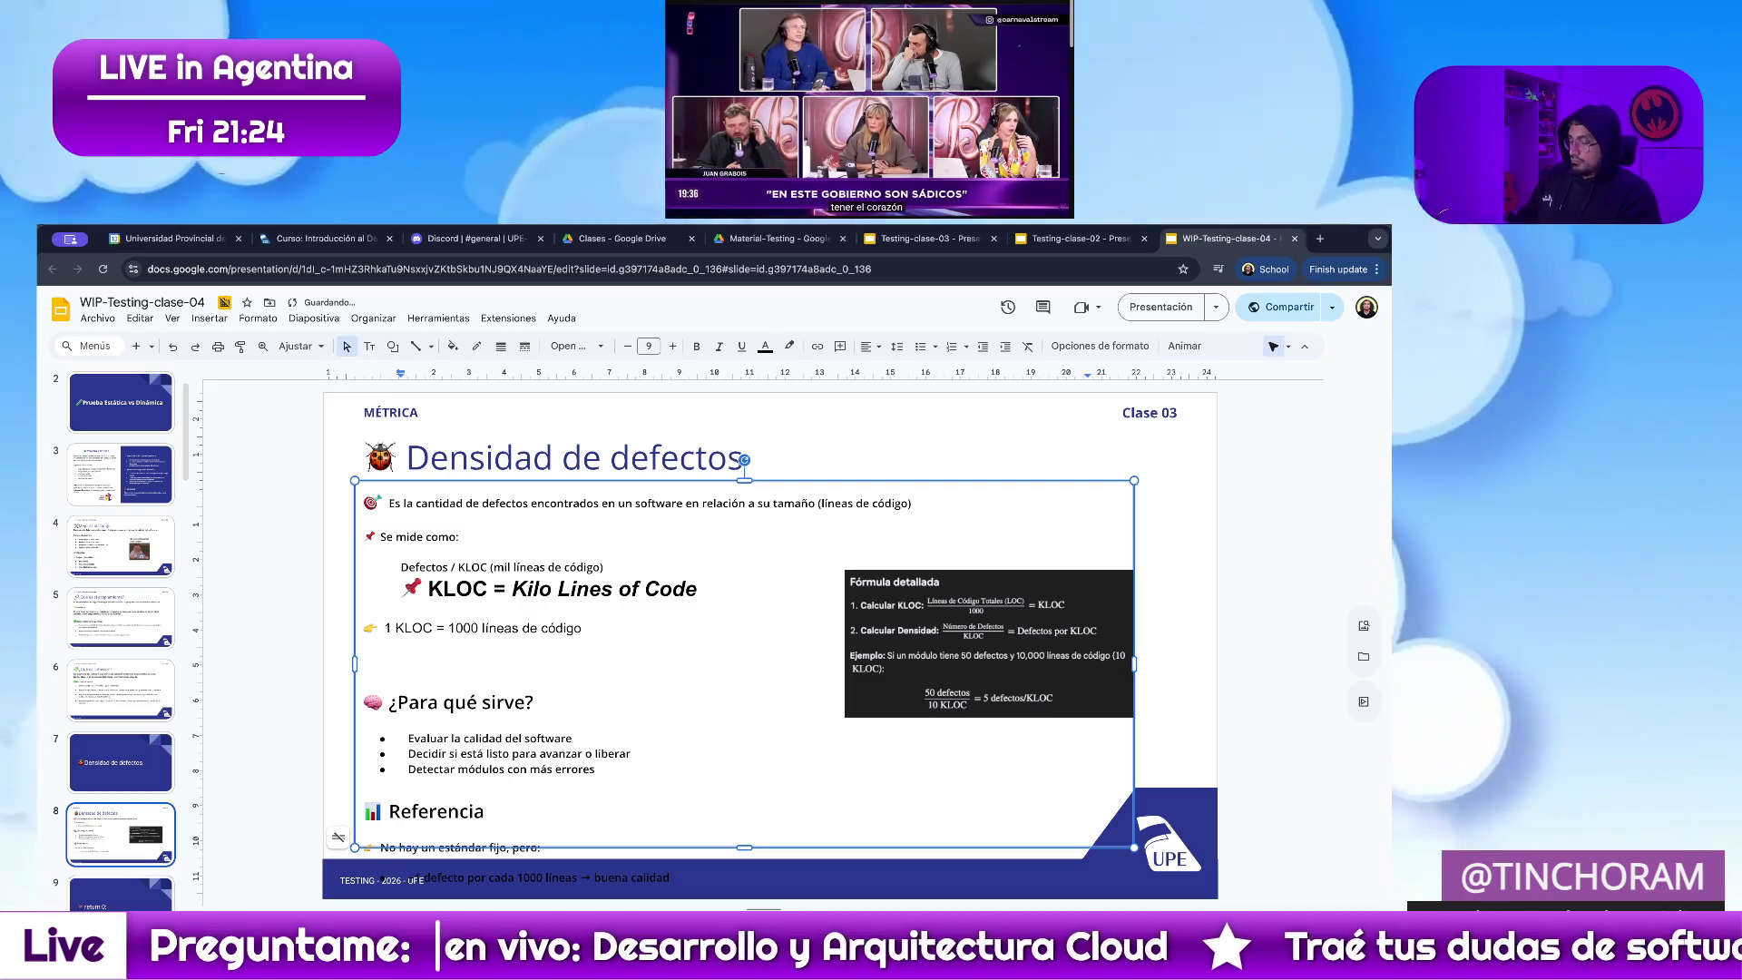
key("BackSpace")
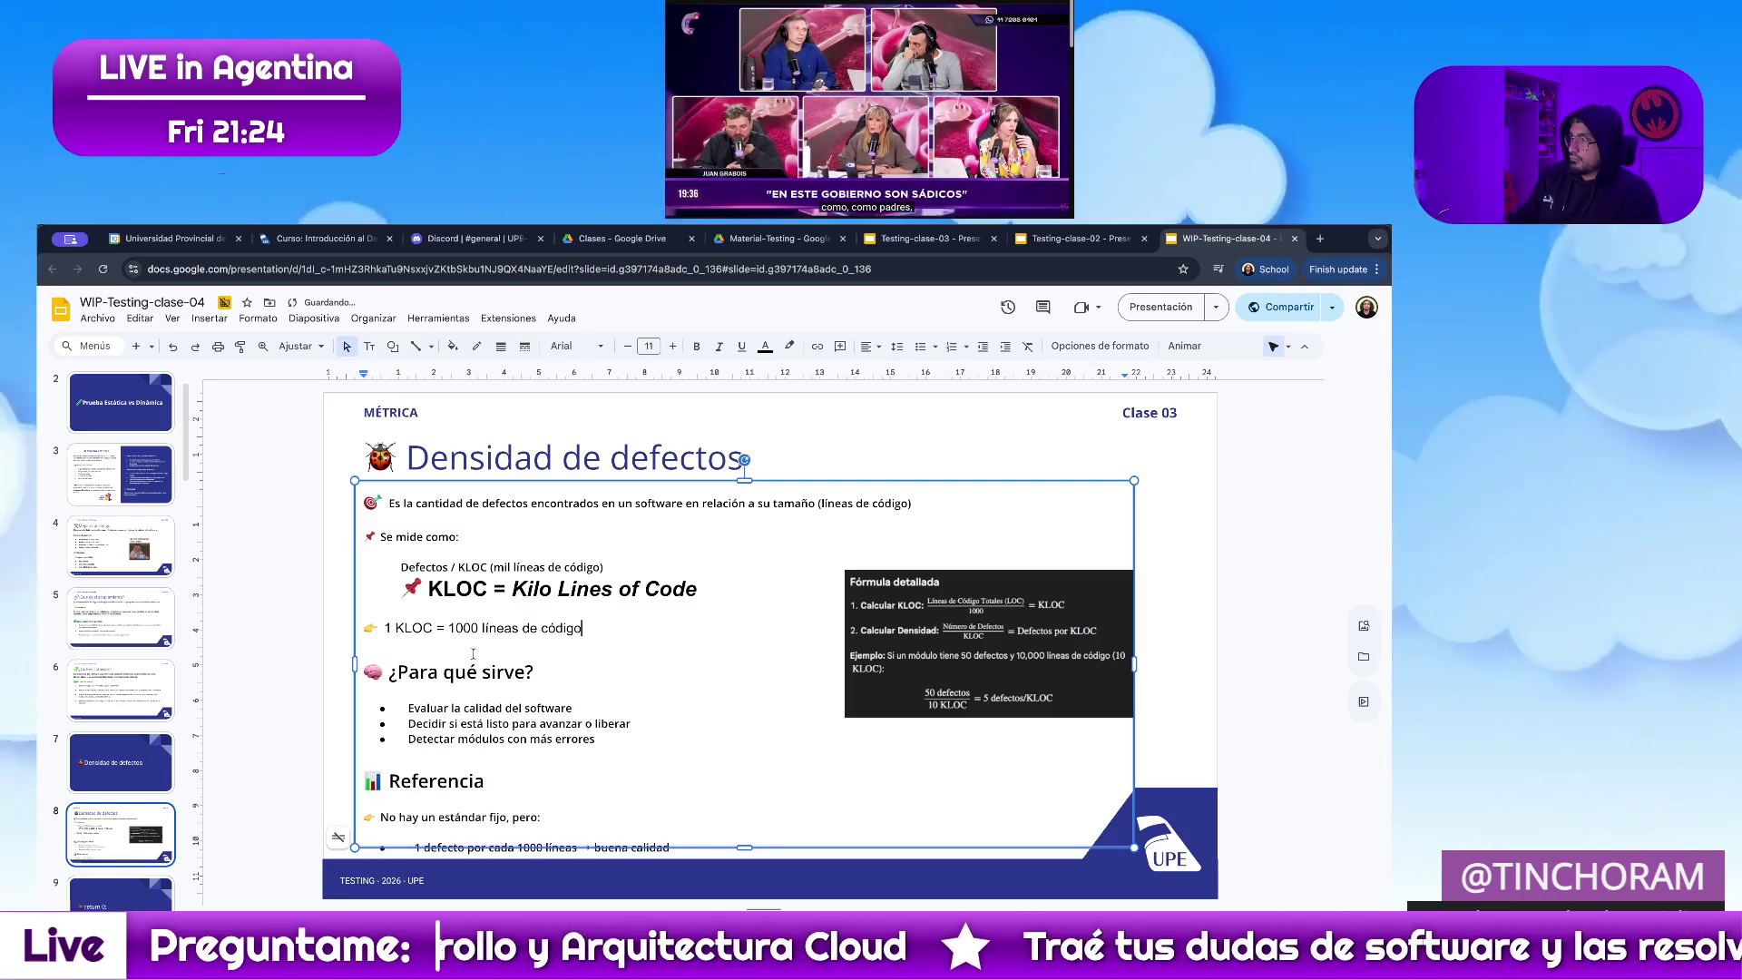
key("BackSpace")
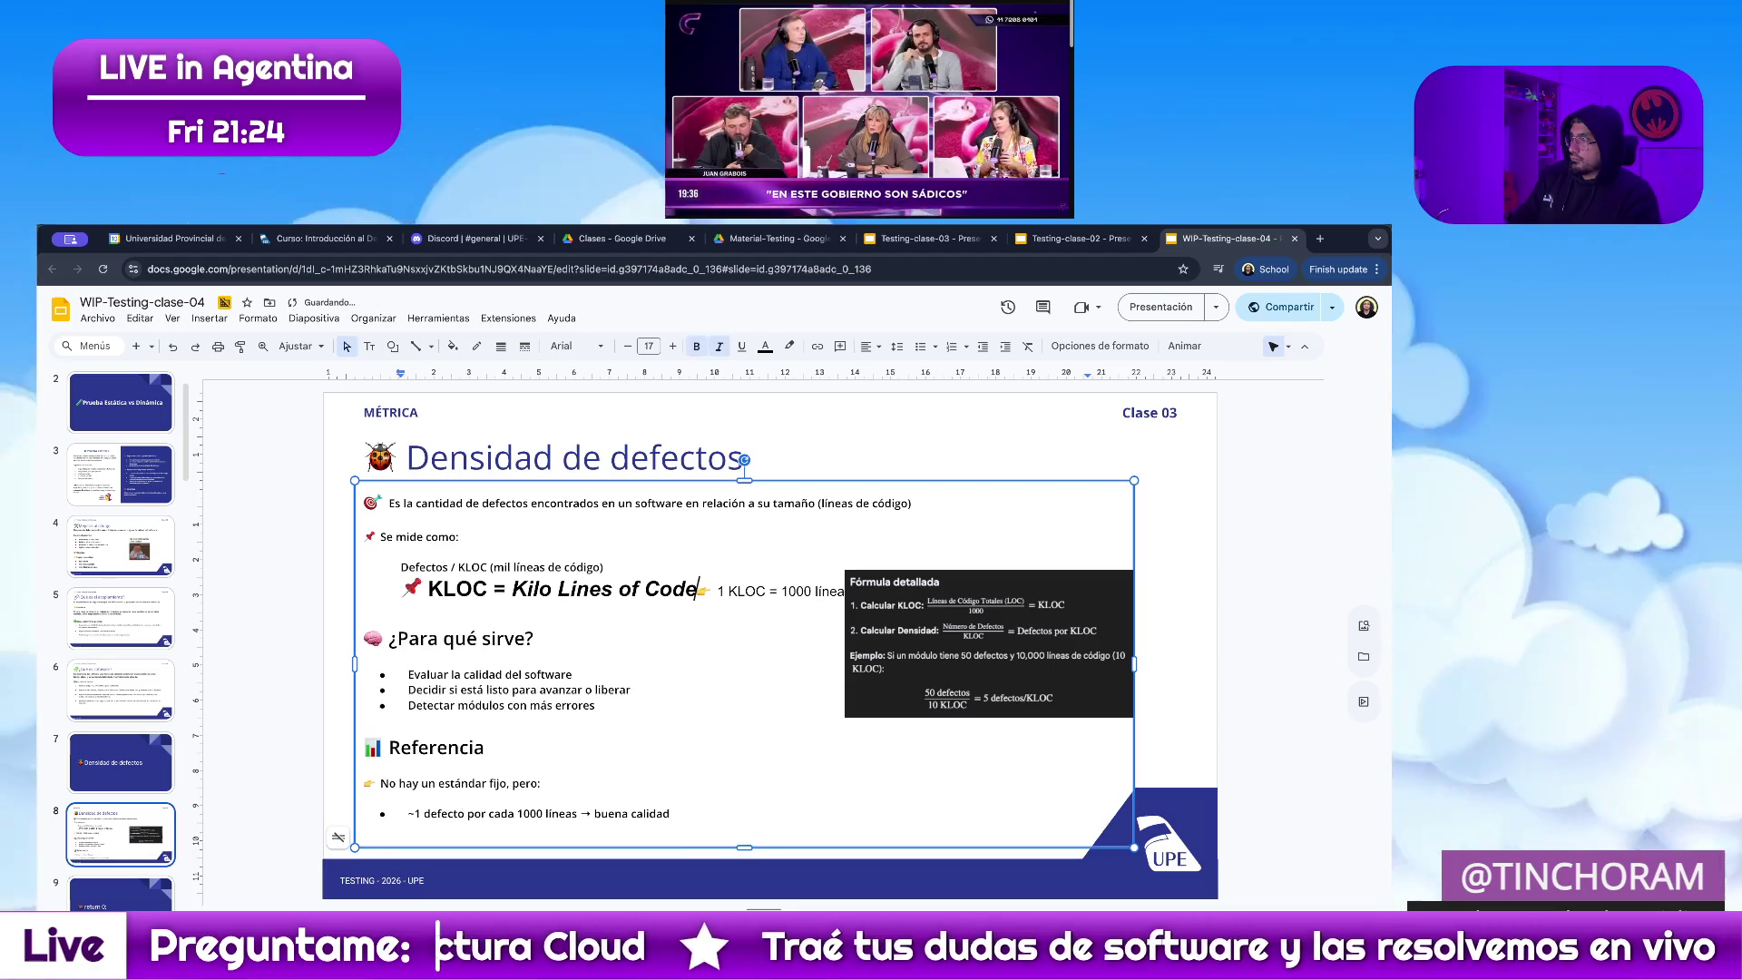
key("Return")
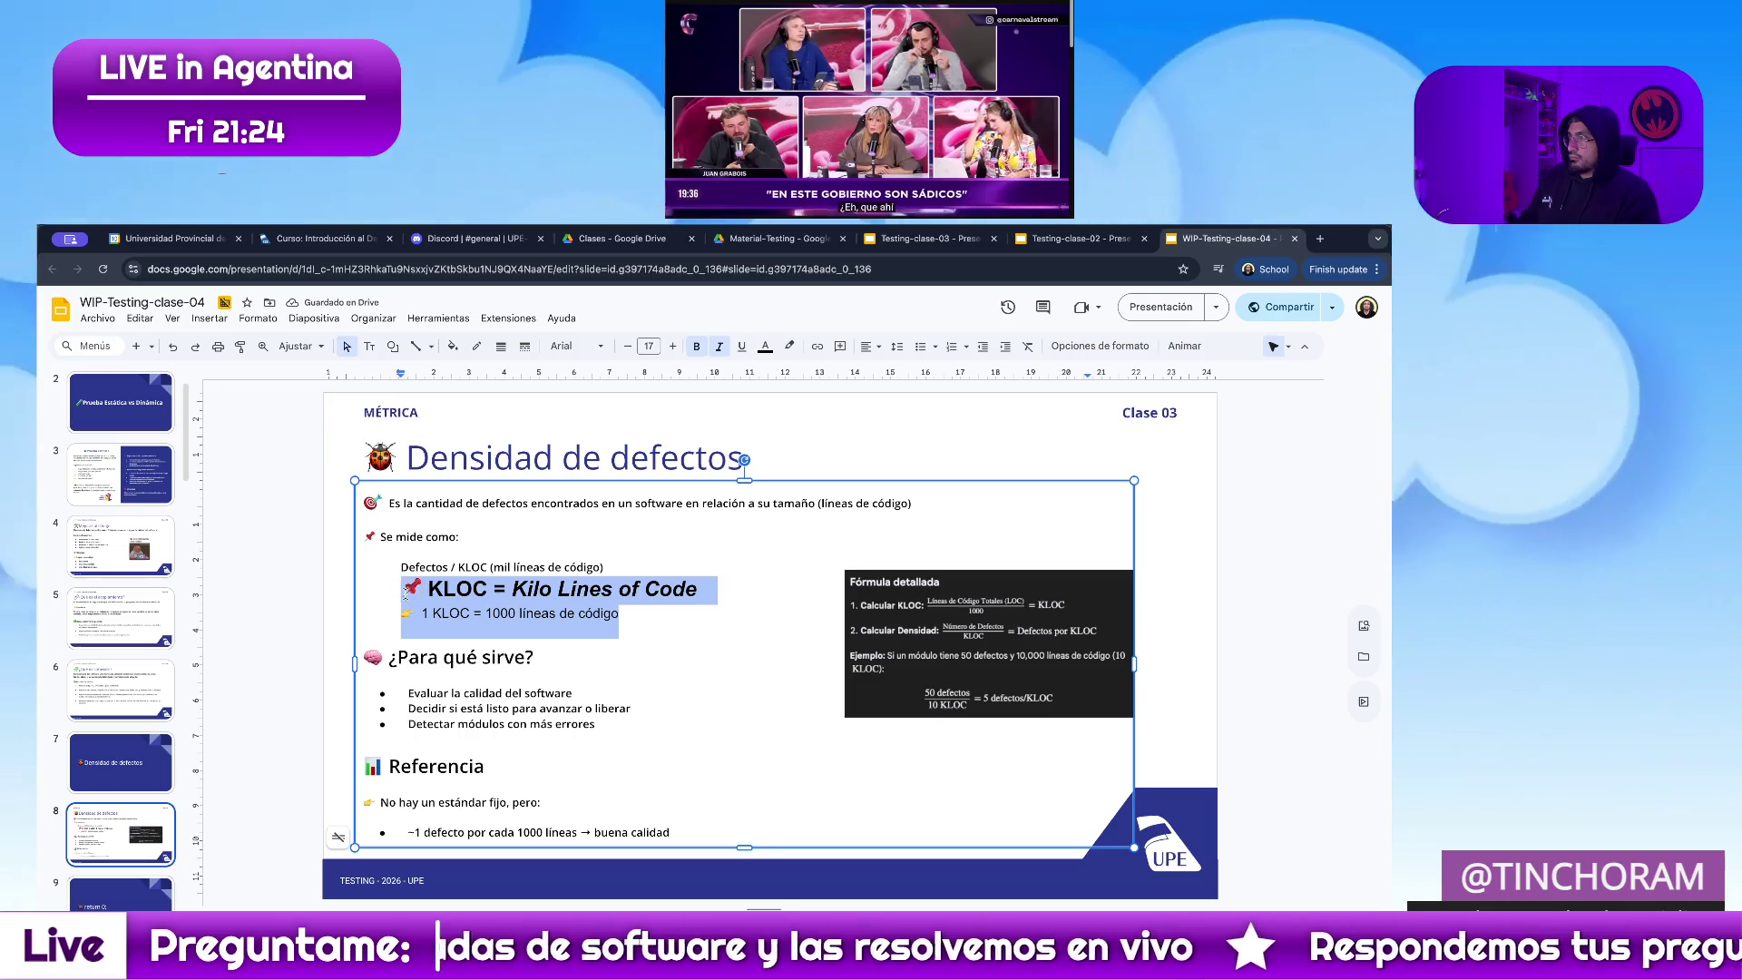
Set the two KLOC lines to Open Sans size 9 to match the rest of the slide
left_click(580, 348)
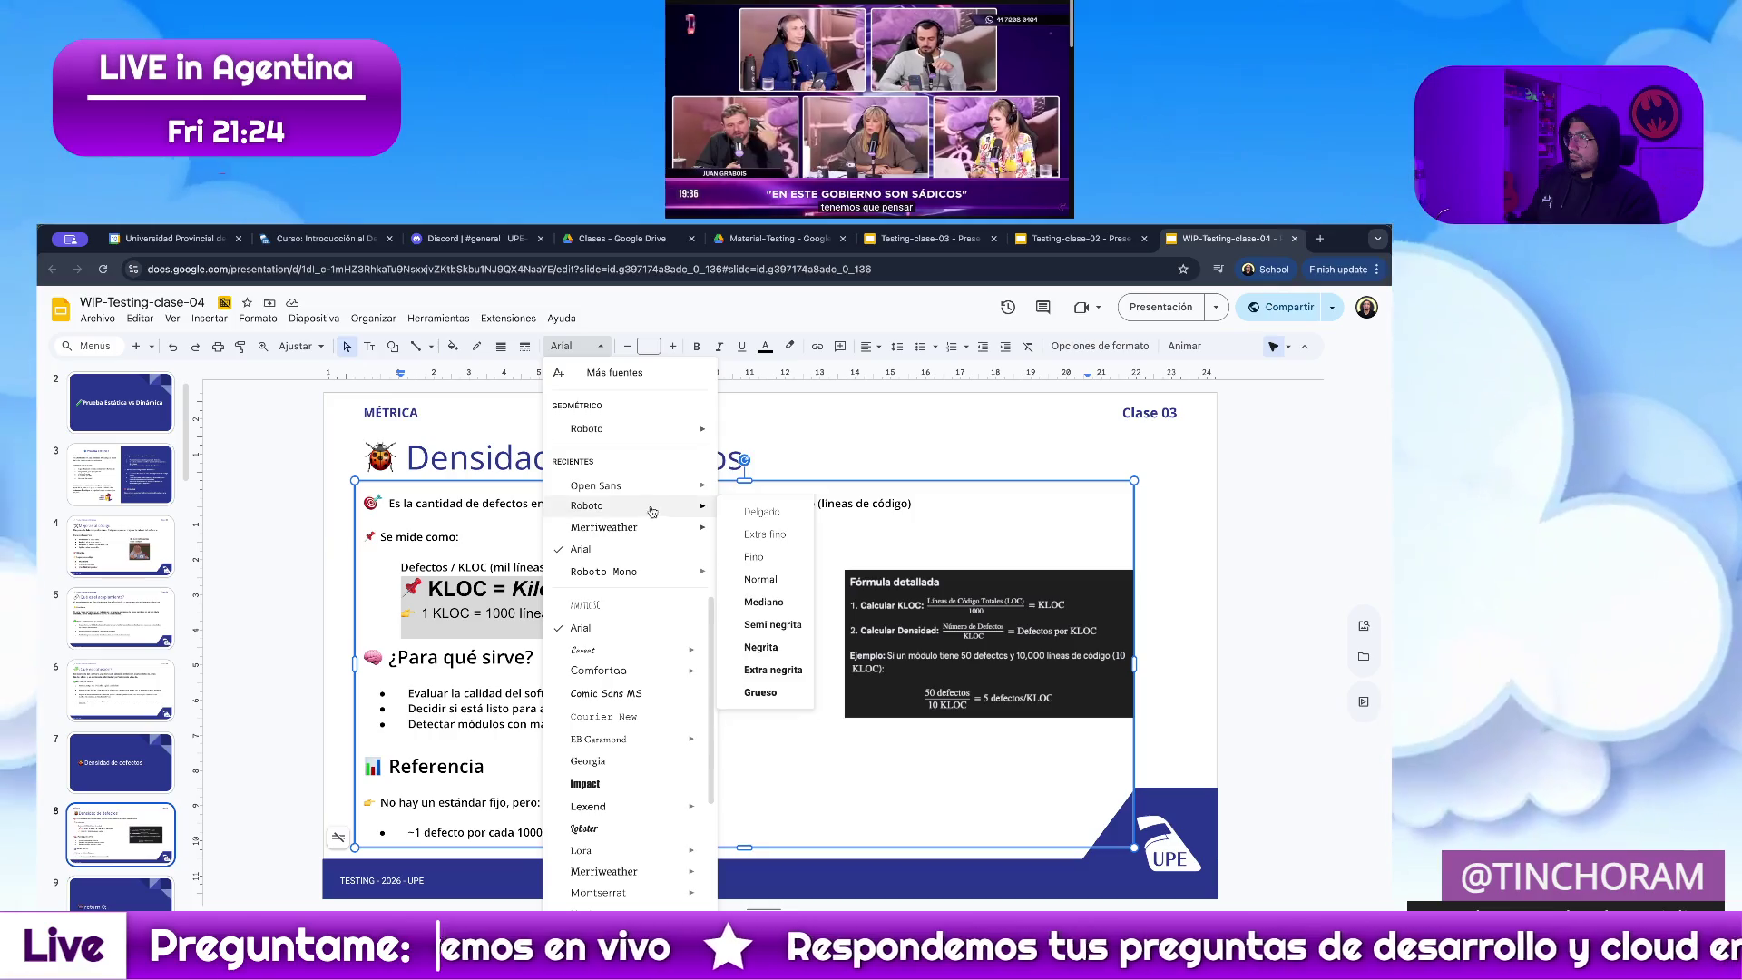
left_click(774, 560)
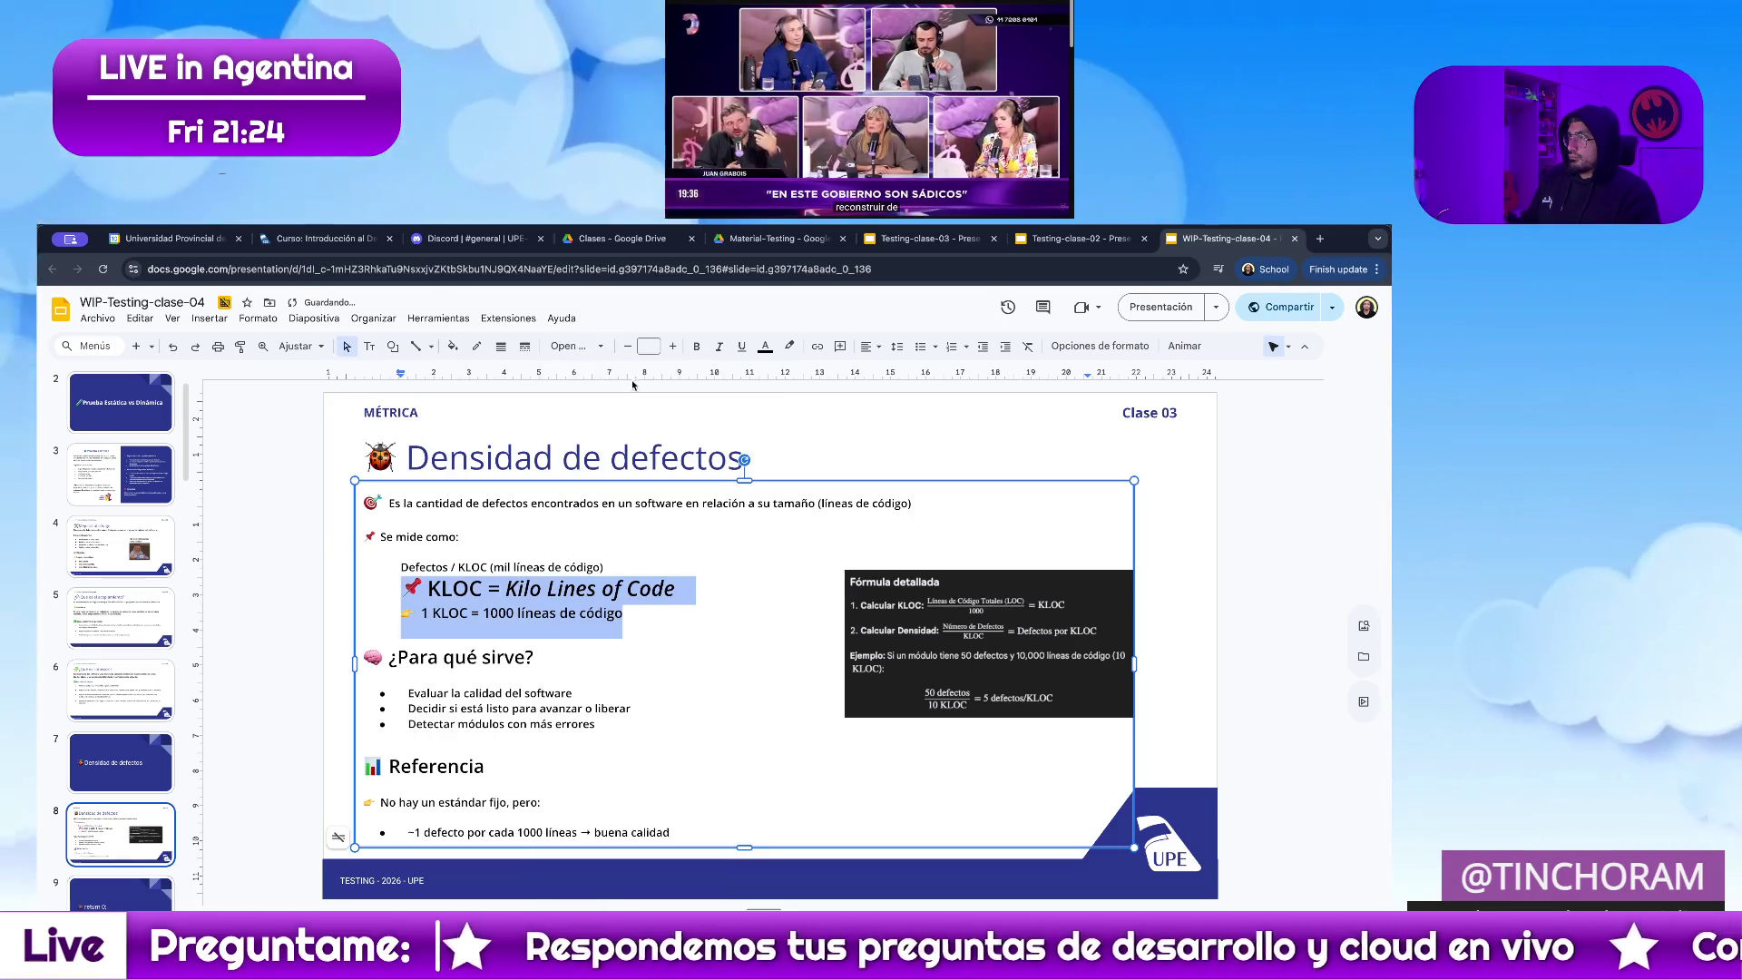
left_click(649, 347)
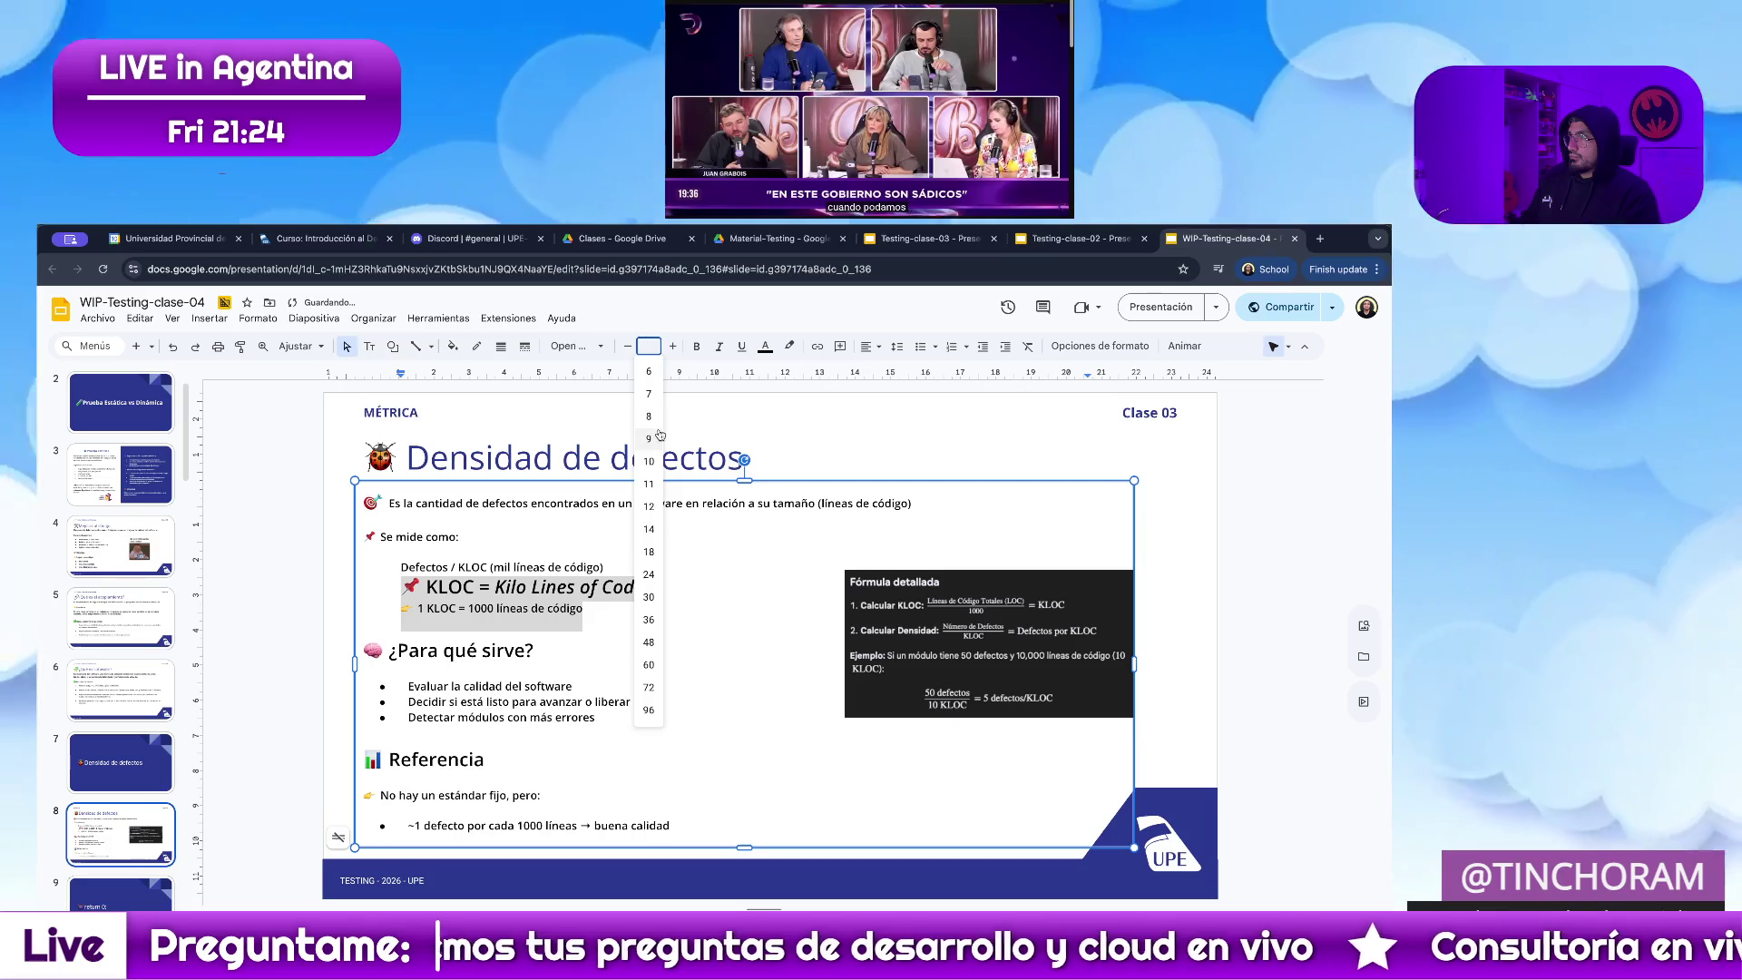
left_click(659, 438)
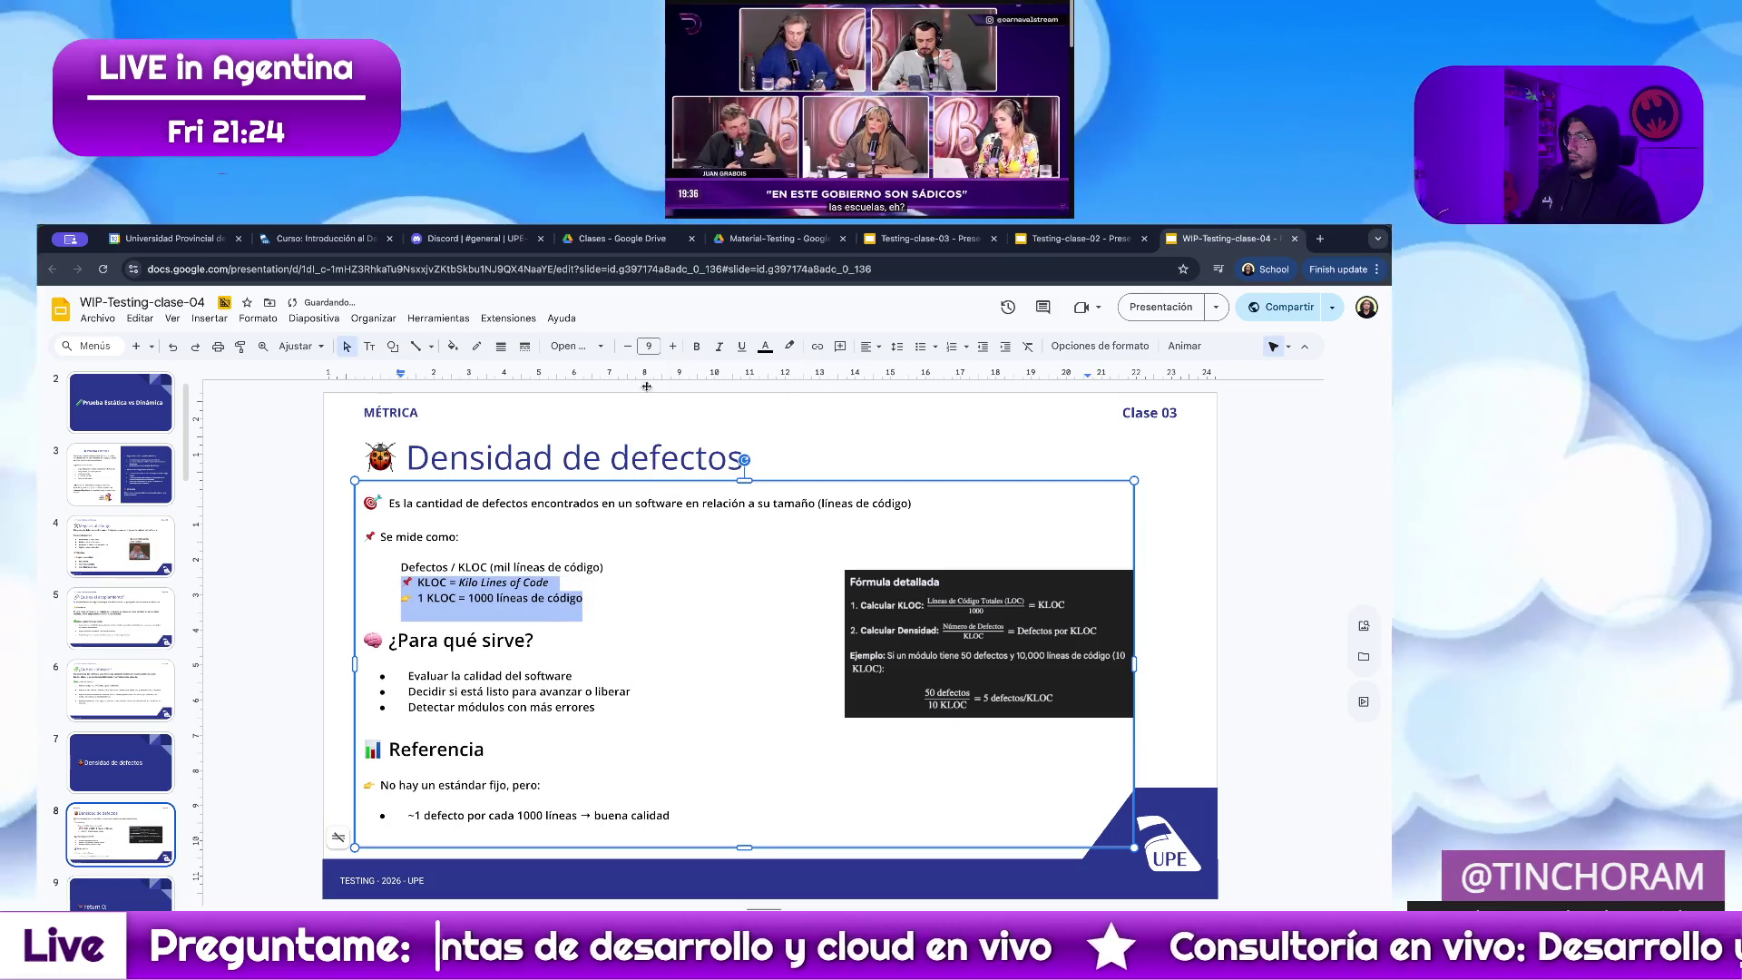
left_click(525, 598)
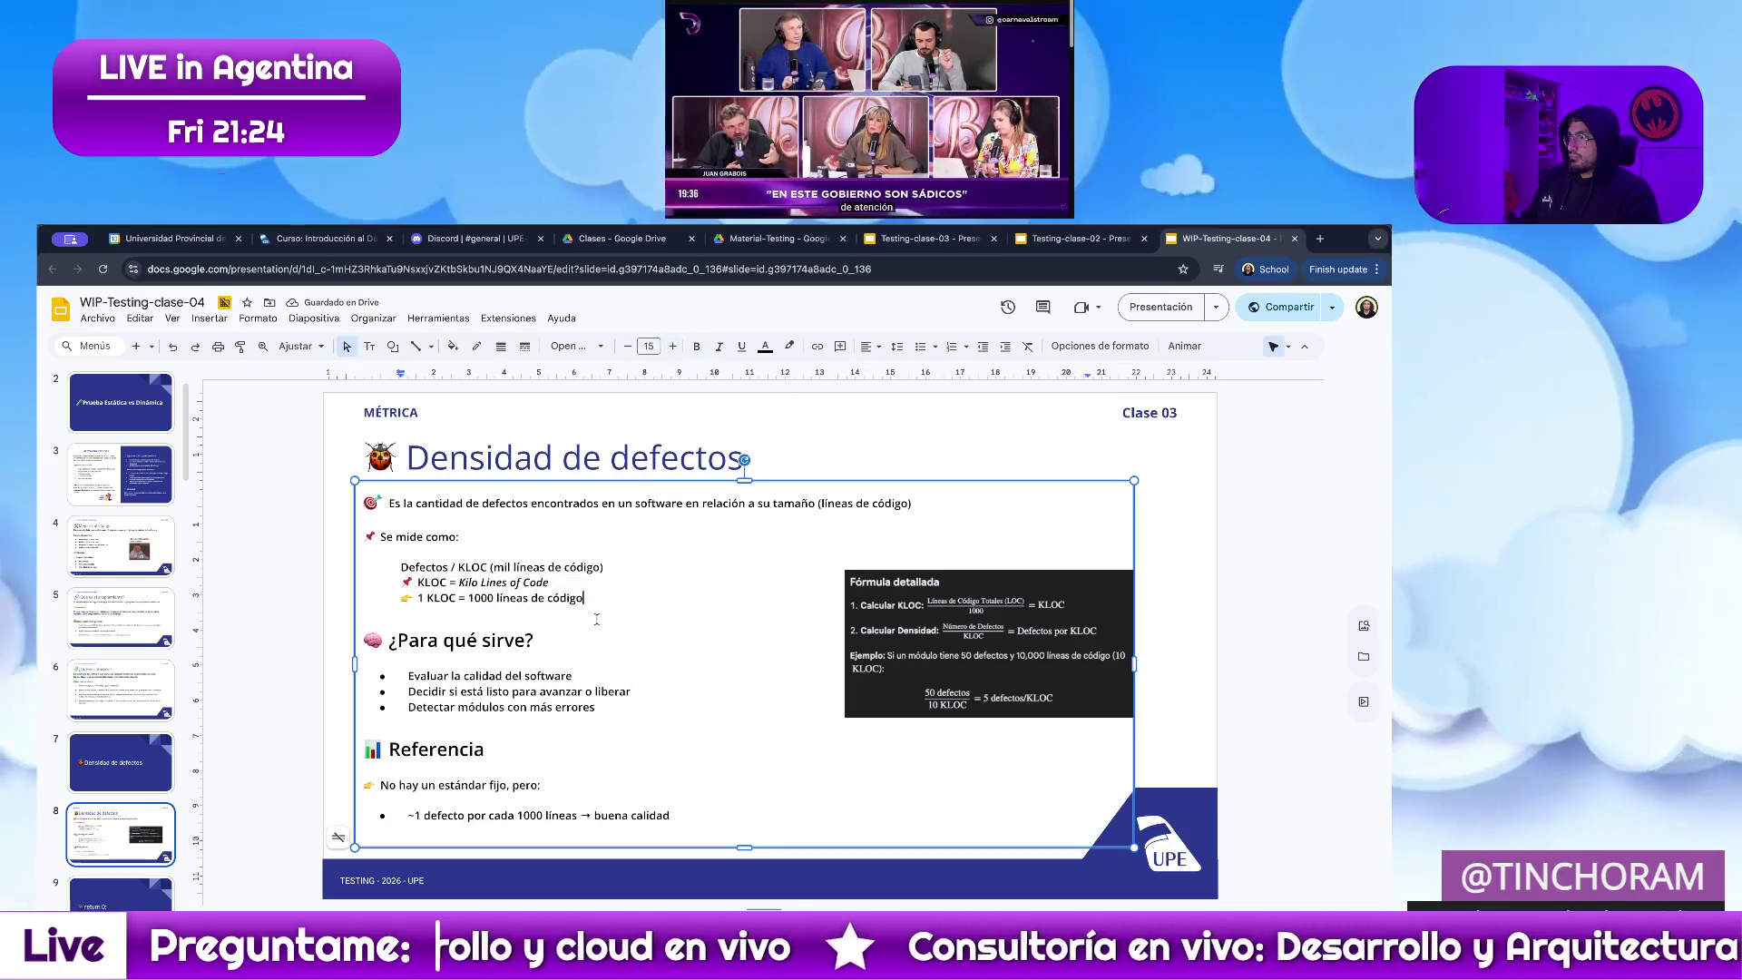
left_click(445, 640)
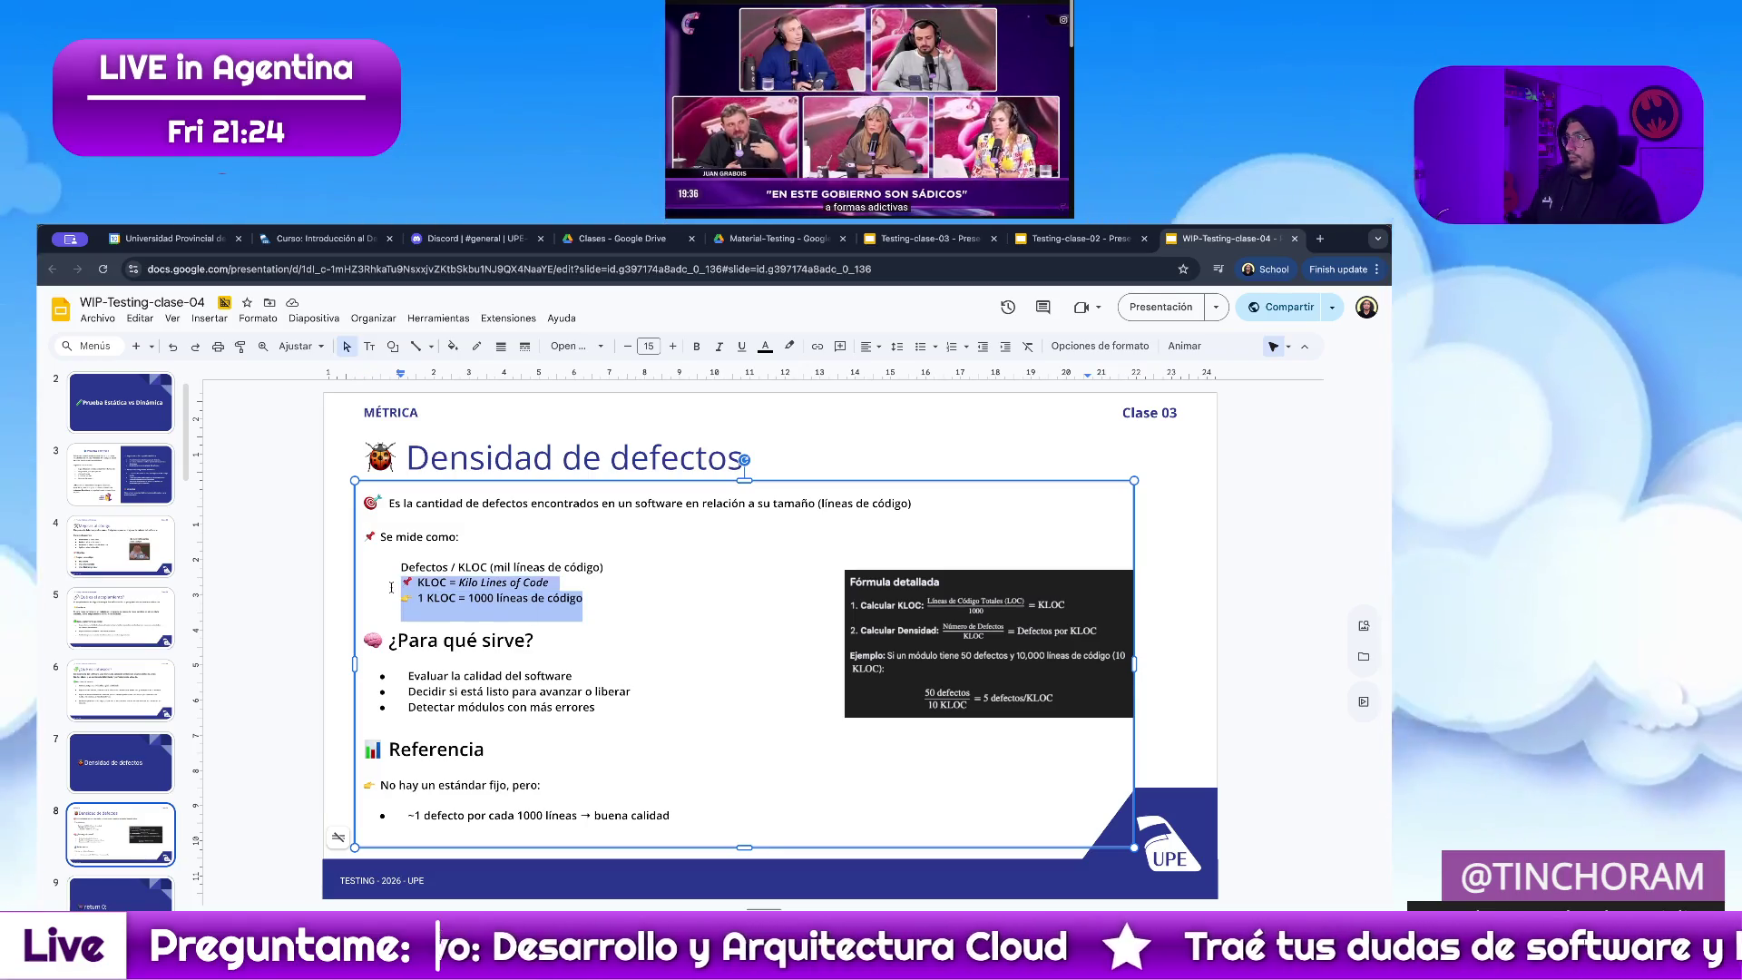
left_click(317, 613)
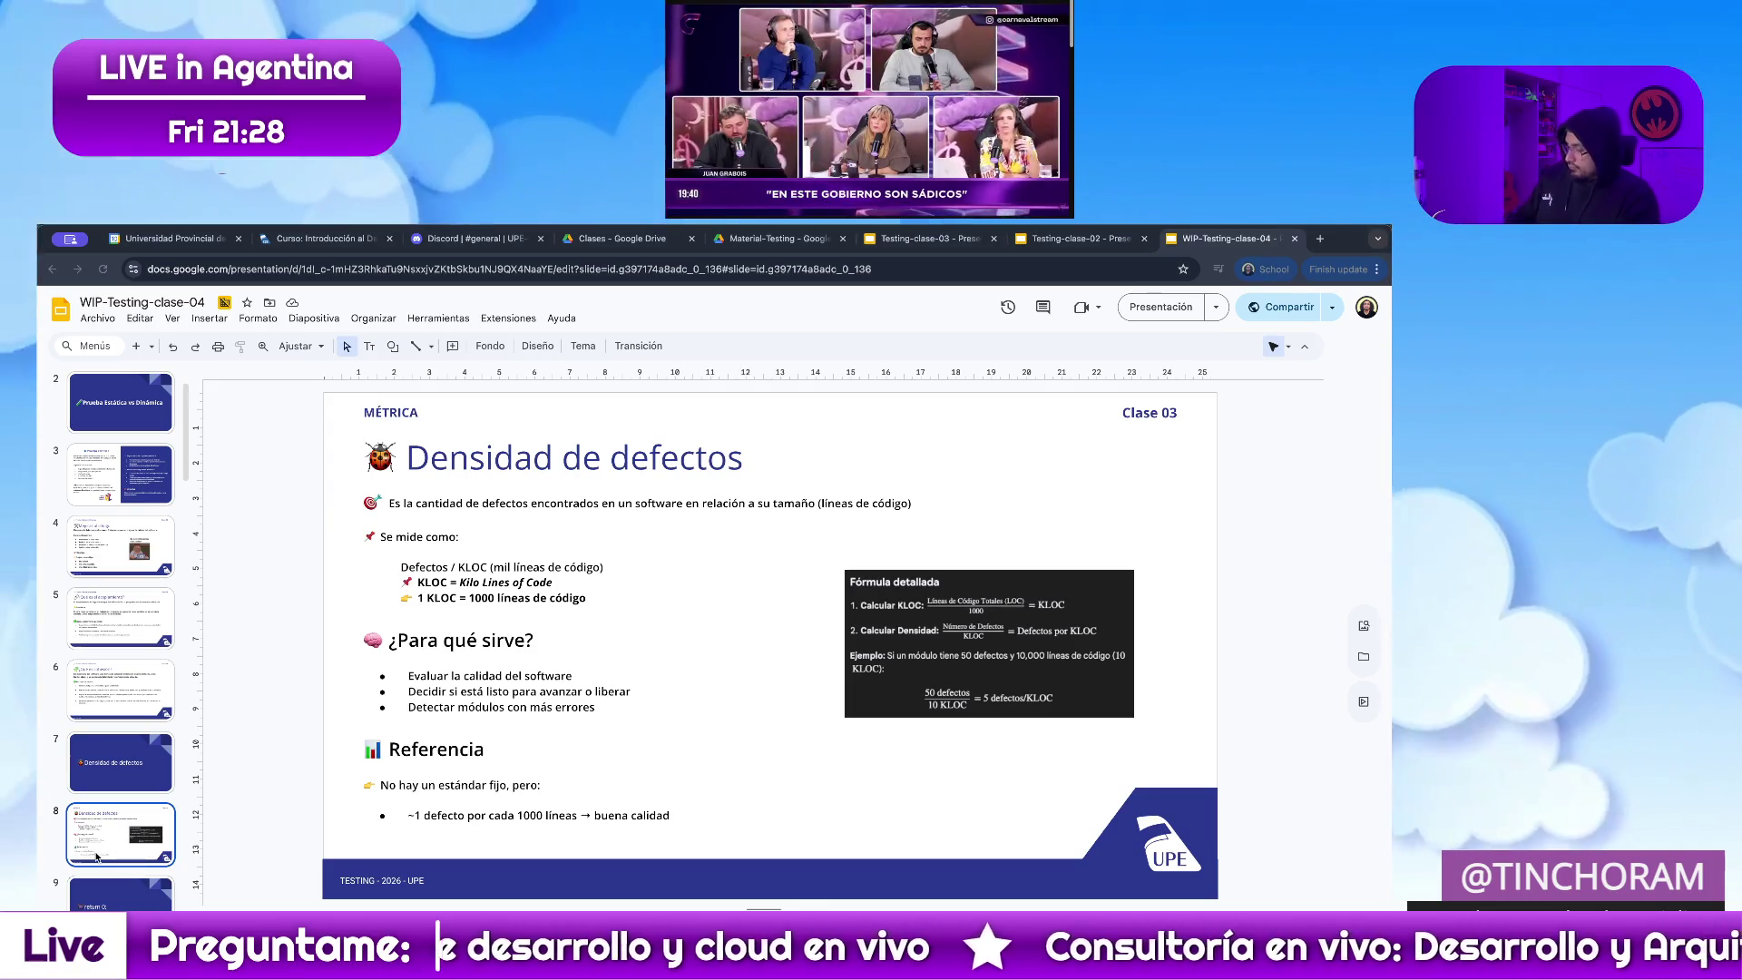
Delete the 'No hay un estándar fijo' line and the old one-defect-per-1000-lines bullet
left_click(485, 785)
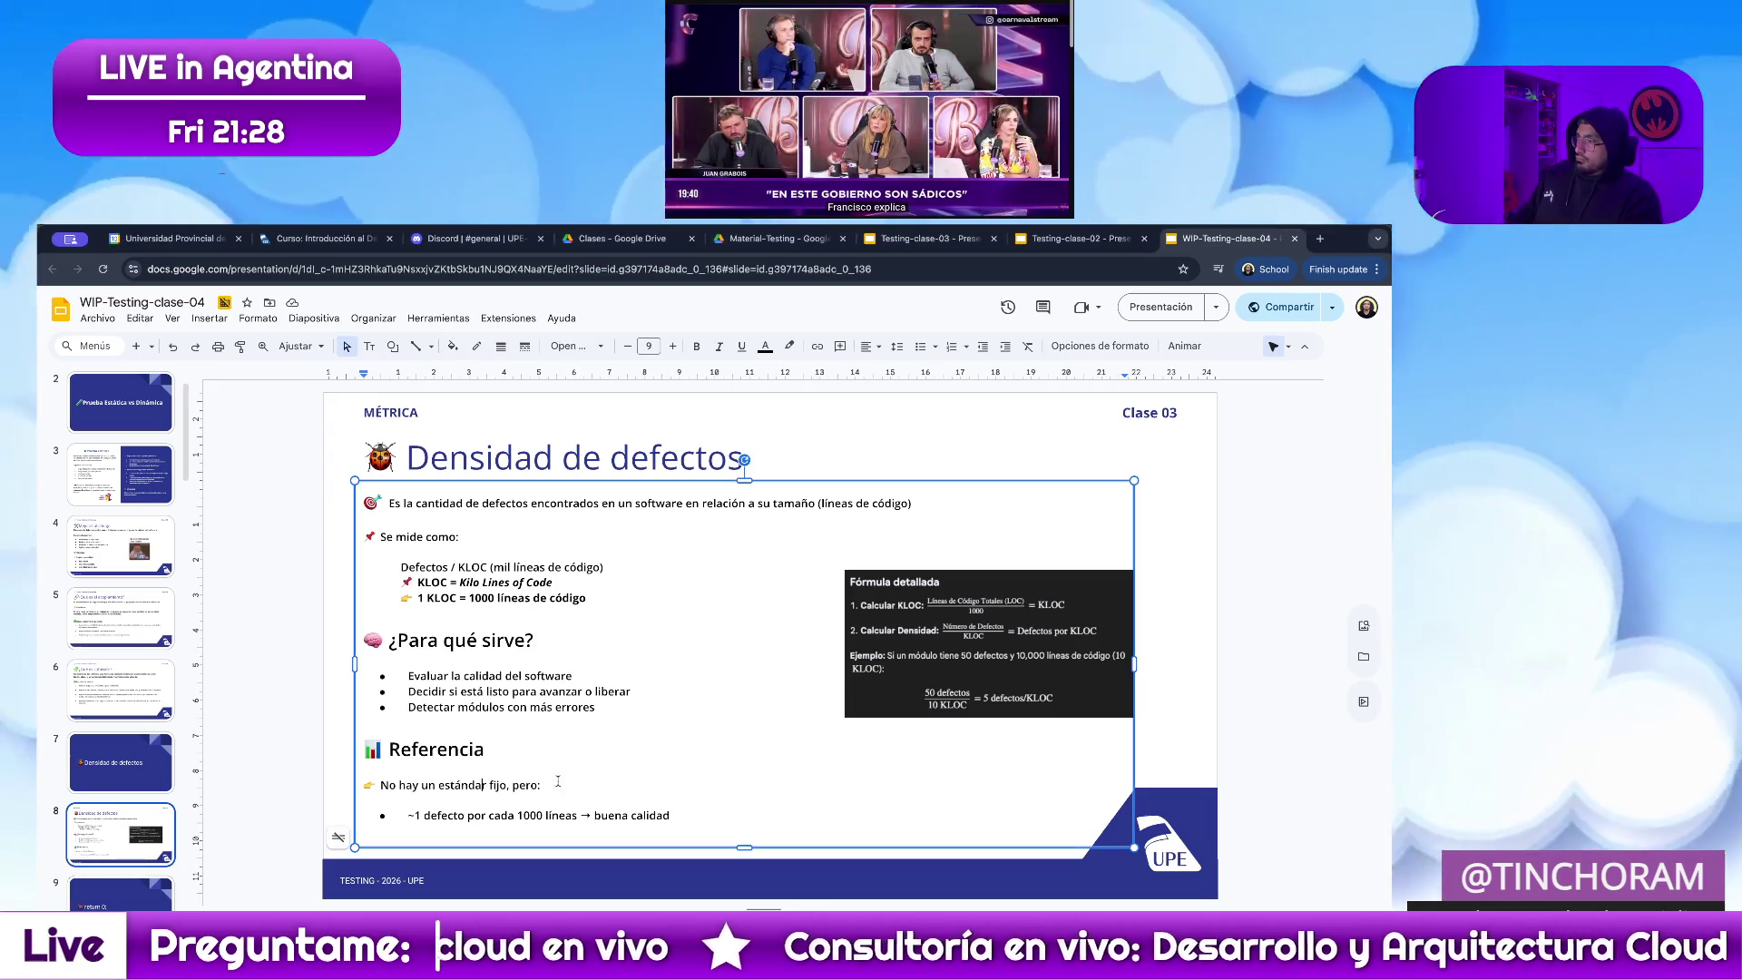
mouse_move(542, 786)
left_mouse_down()
mouse_move(513, 787)
mouse_move(487, 750)
left_mouse_up()
key("BackSpace")
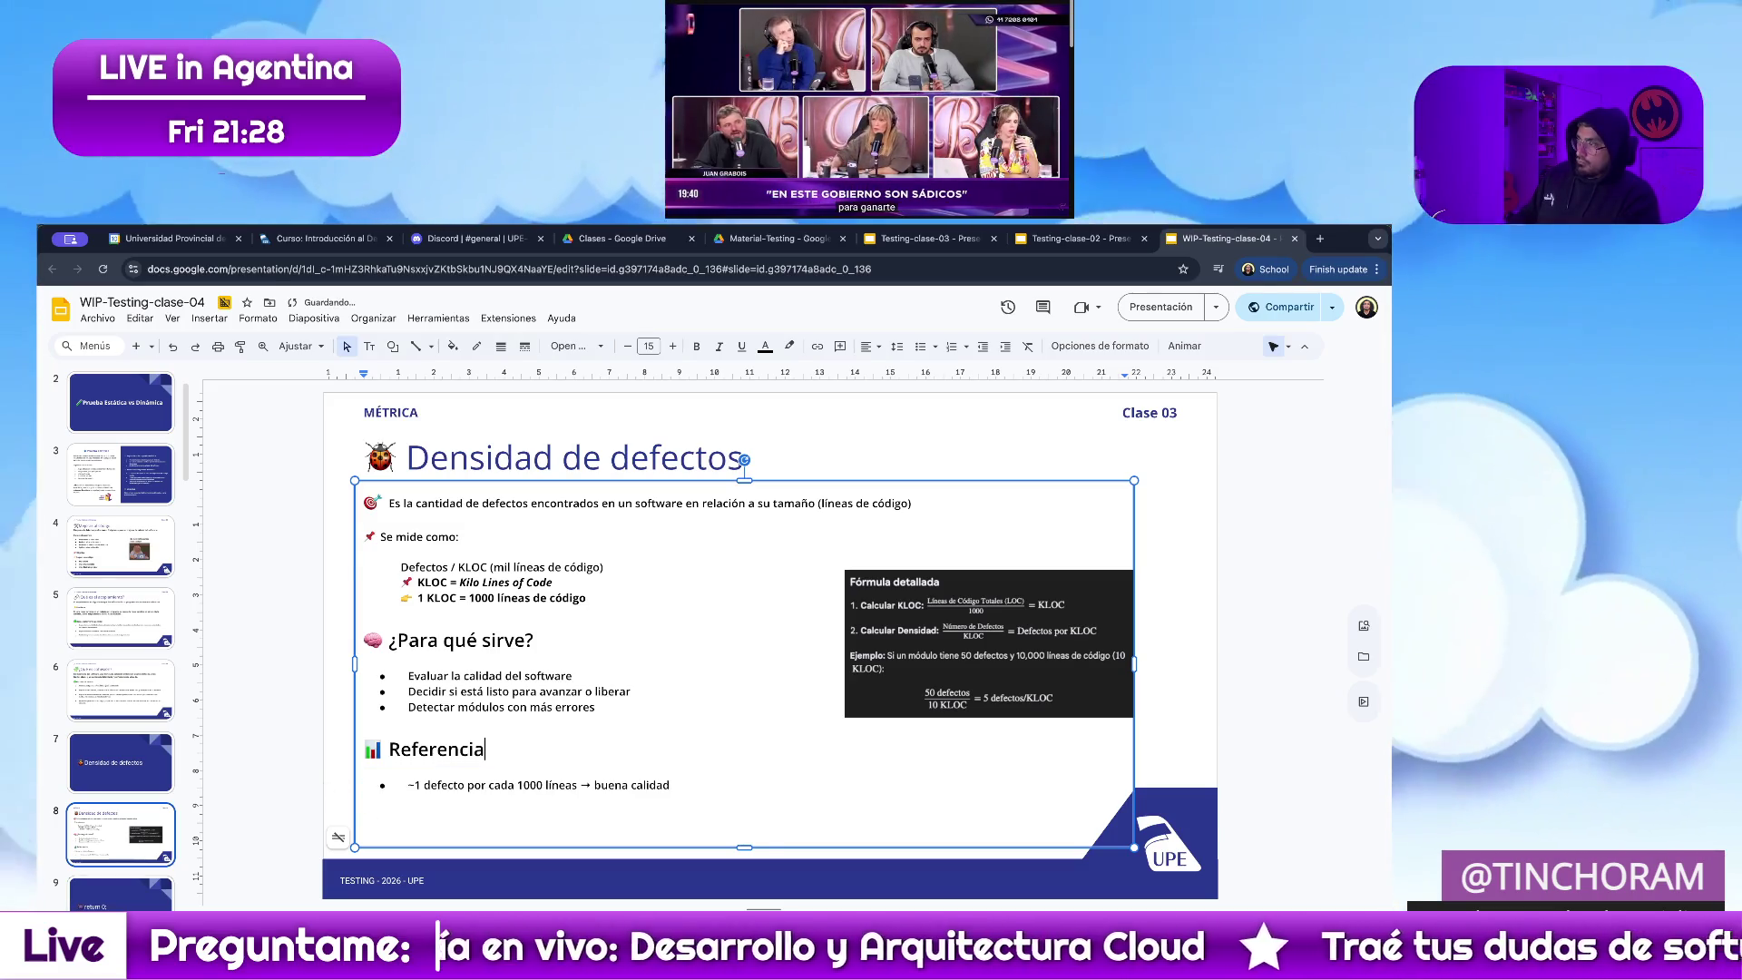
left_click_drag(670, 786, 368, 788)
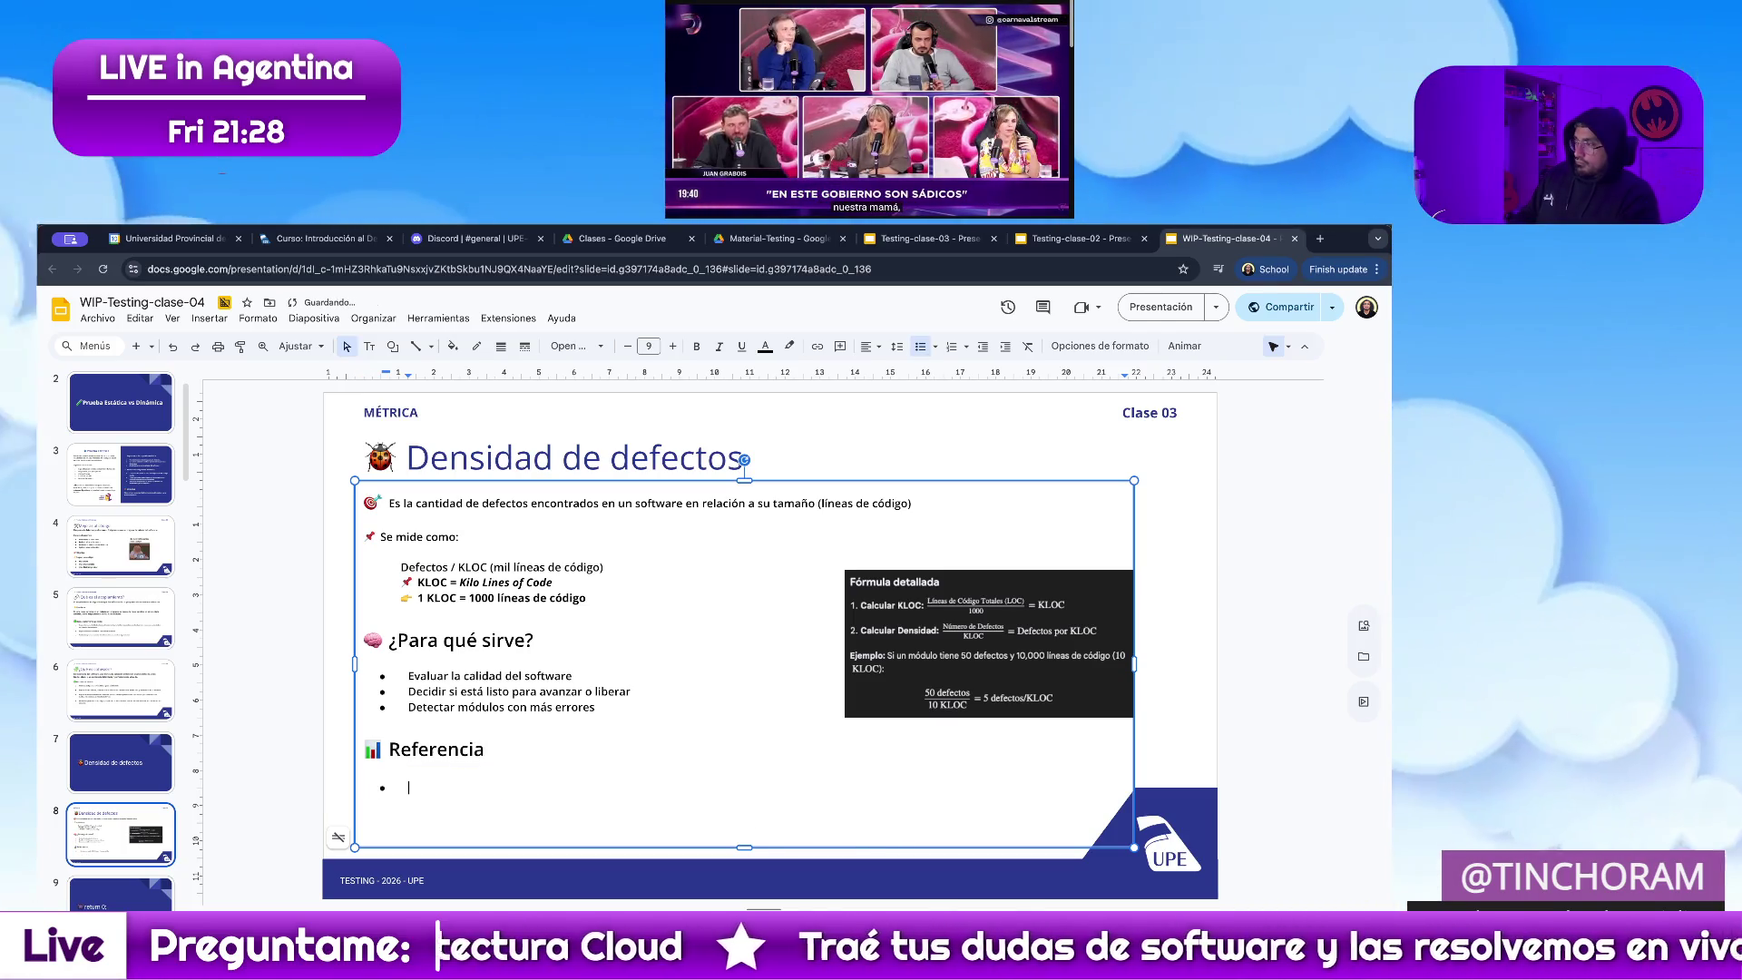
key("BackSpace")
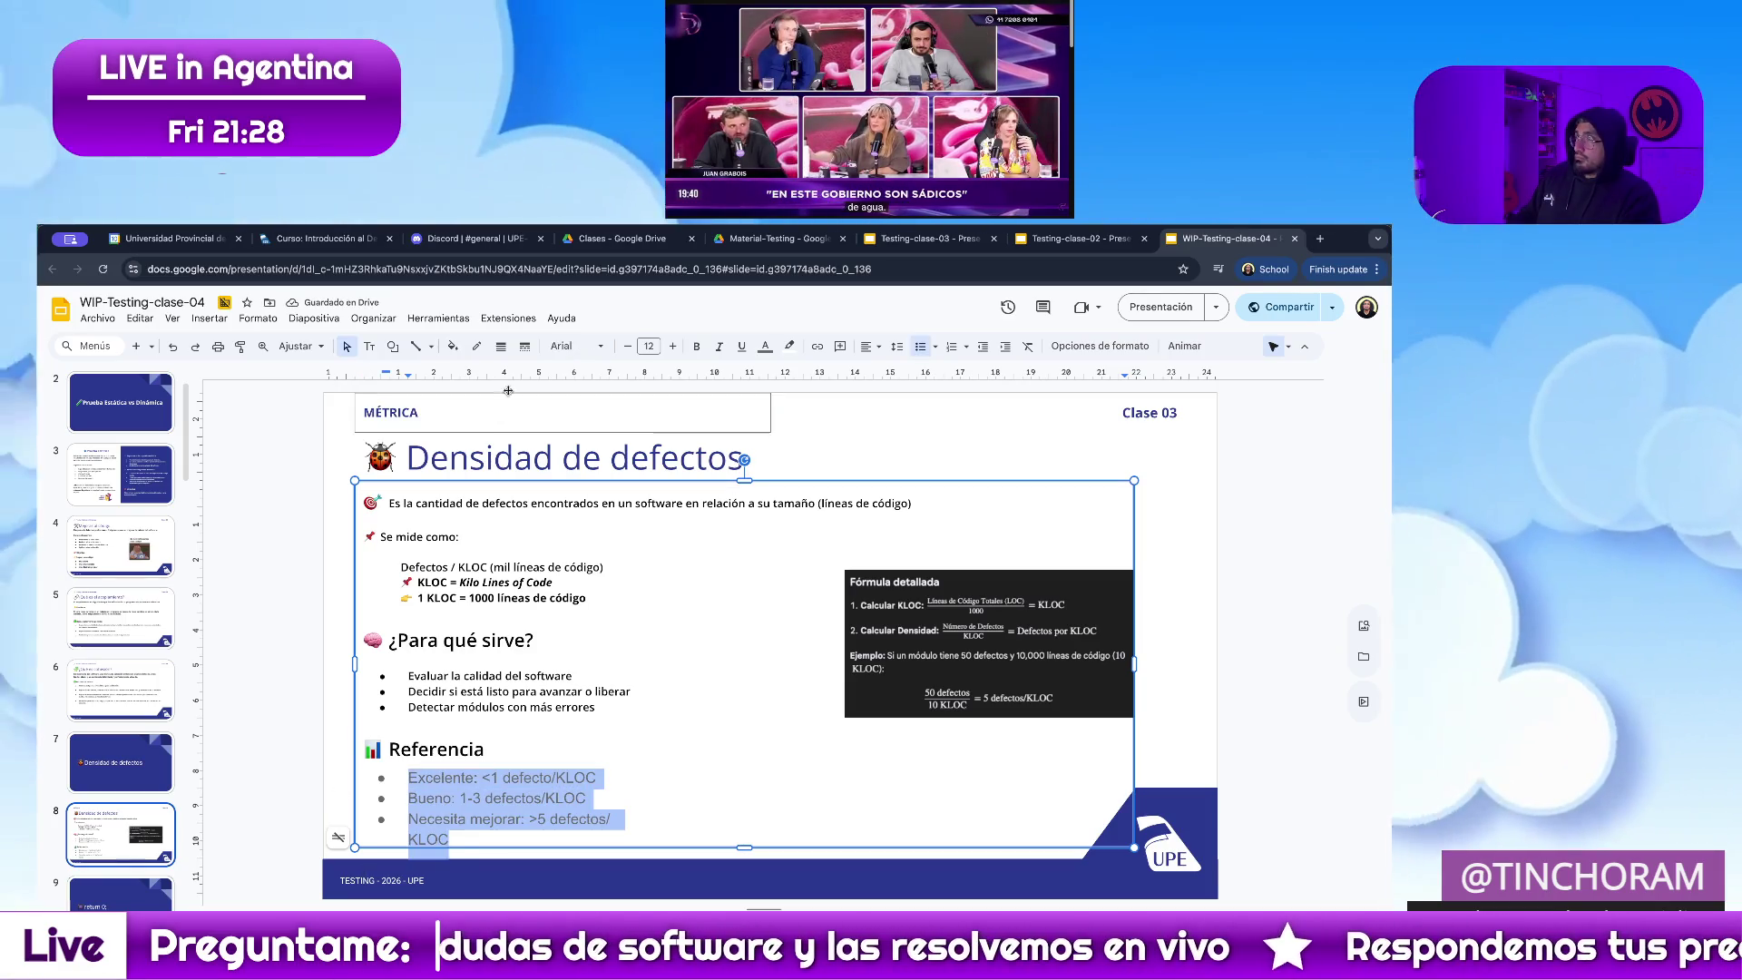
Set the new threshold bullets to Open Sans and apply a text colour
left_click(561, 348)
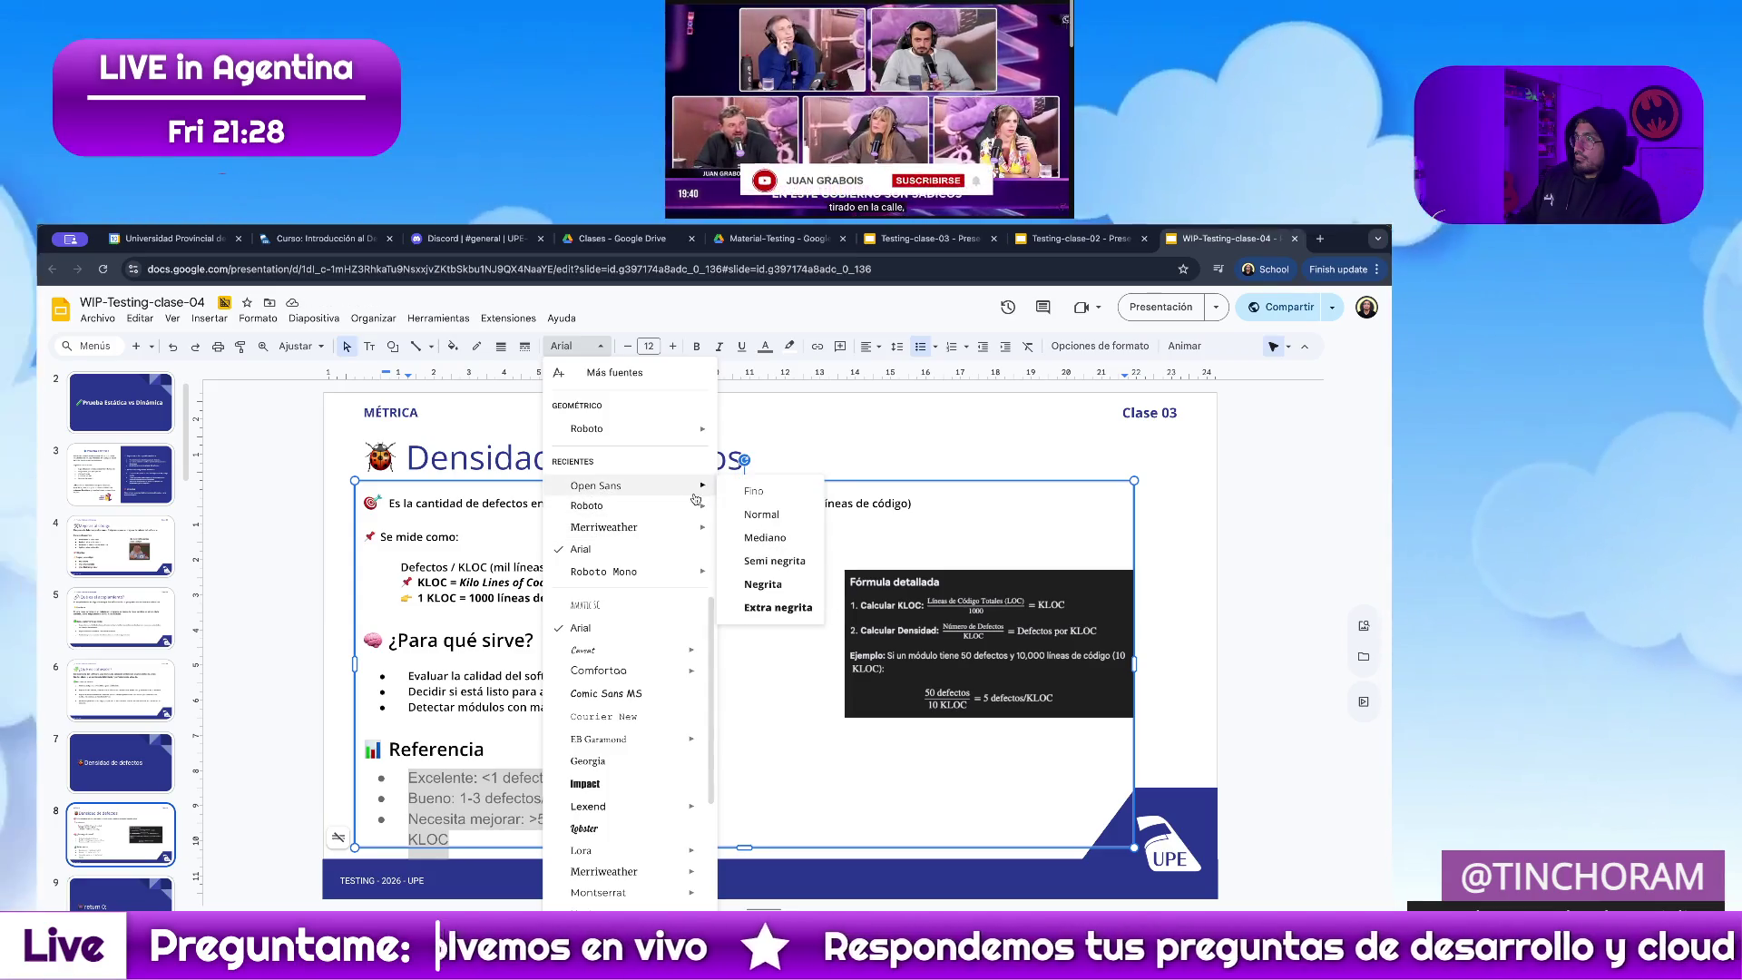
left_click(774, 559)
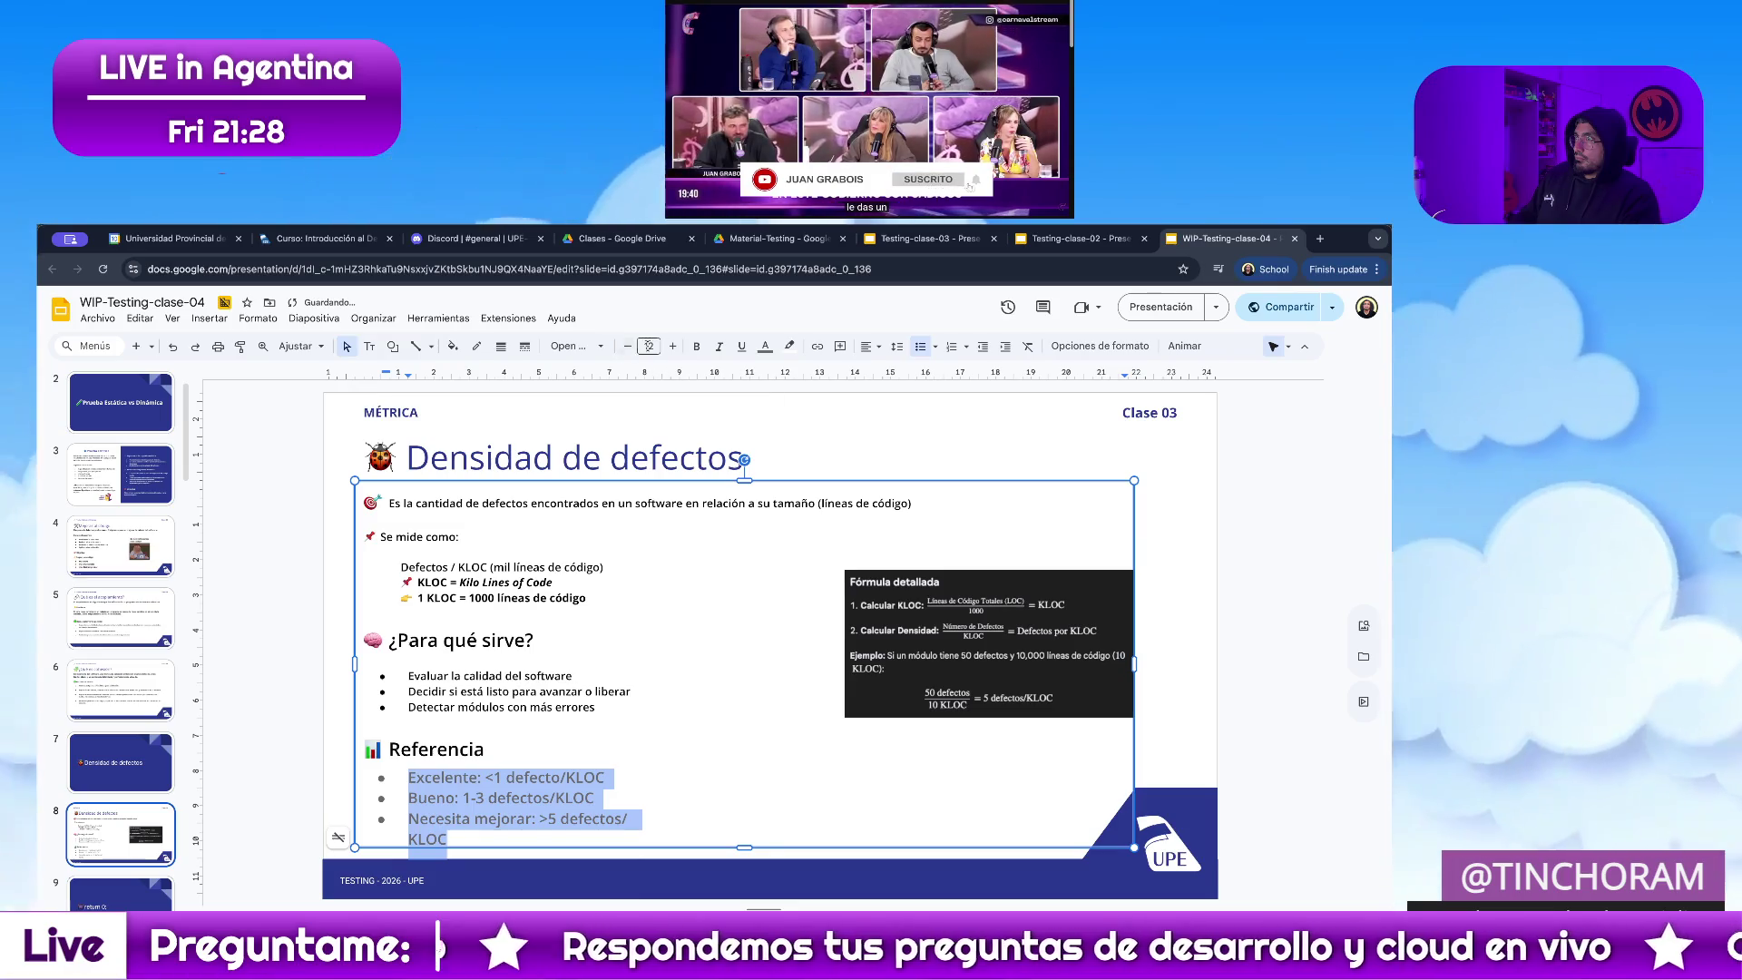
left_click(765, 350)
left_click(800, 392)
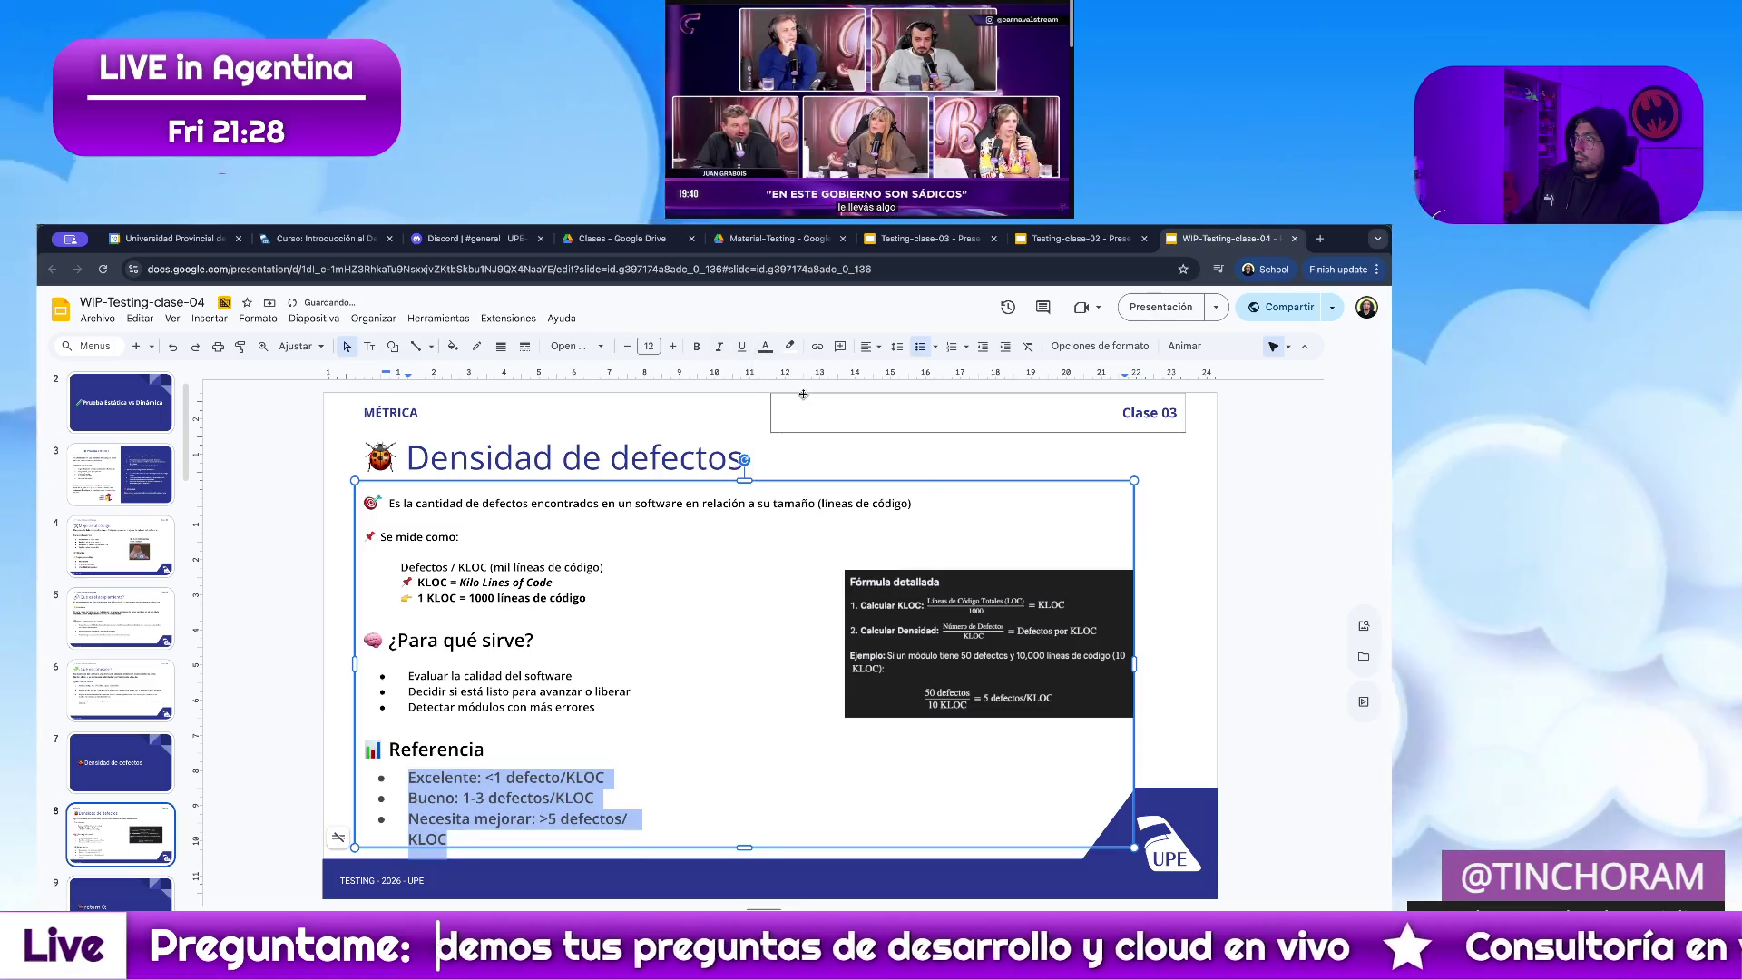
left_click(767, 347)
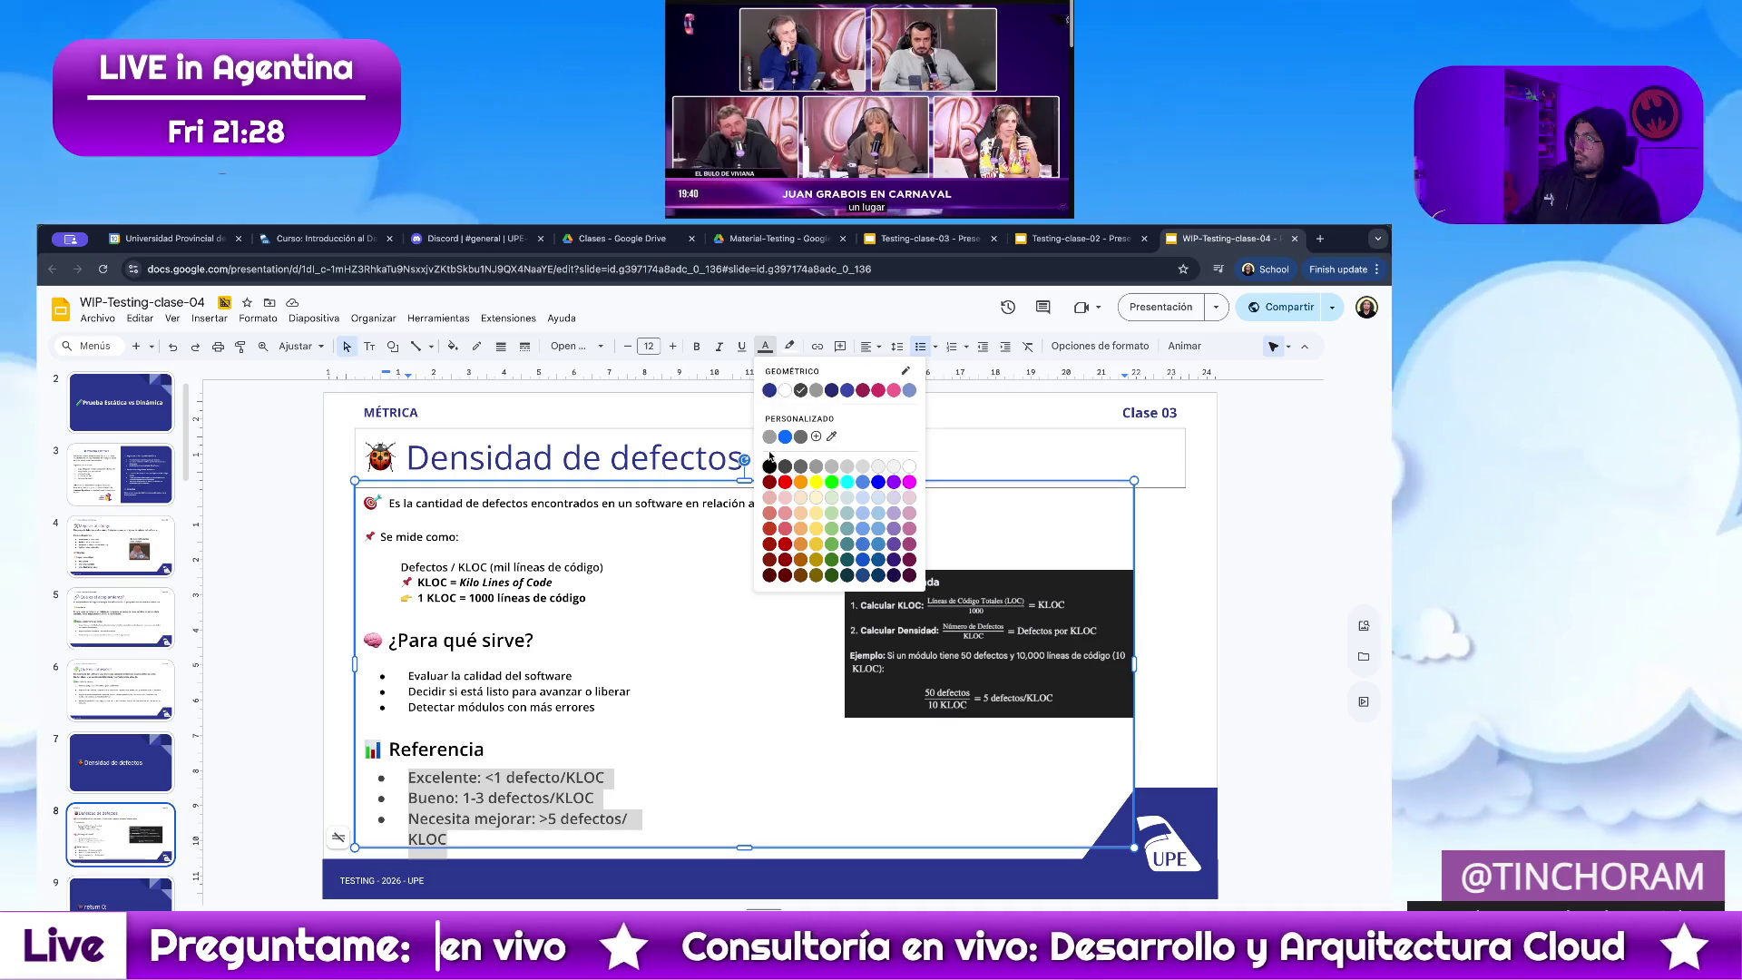
Make the three Referencia bullets black and shrink them to size 10
left_click(768, 467)
left_click(490, 749)
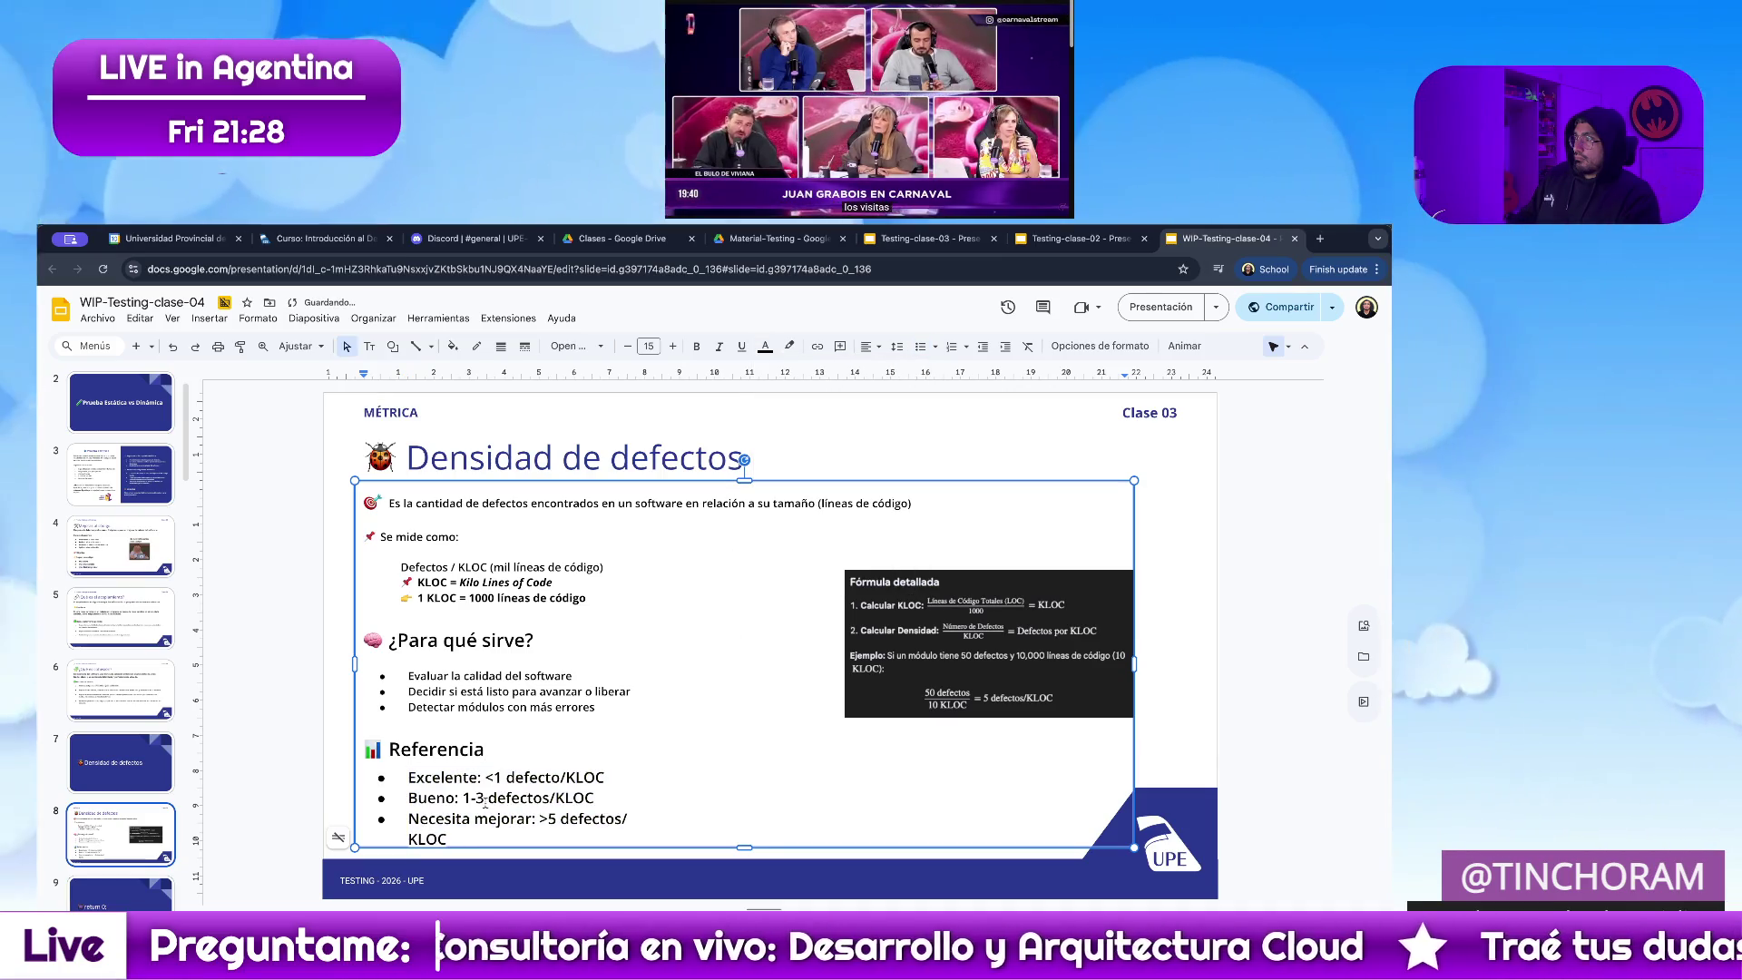
mouse_move(1081, 433)
left_mouse_down()
mouse_move(404, 796)
mouse_move(449, 839)
left_mouse_up()
left_click(412, 778)
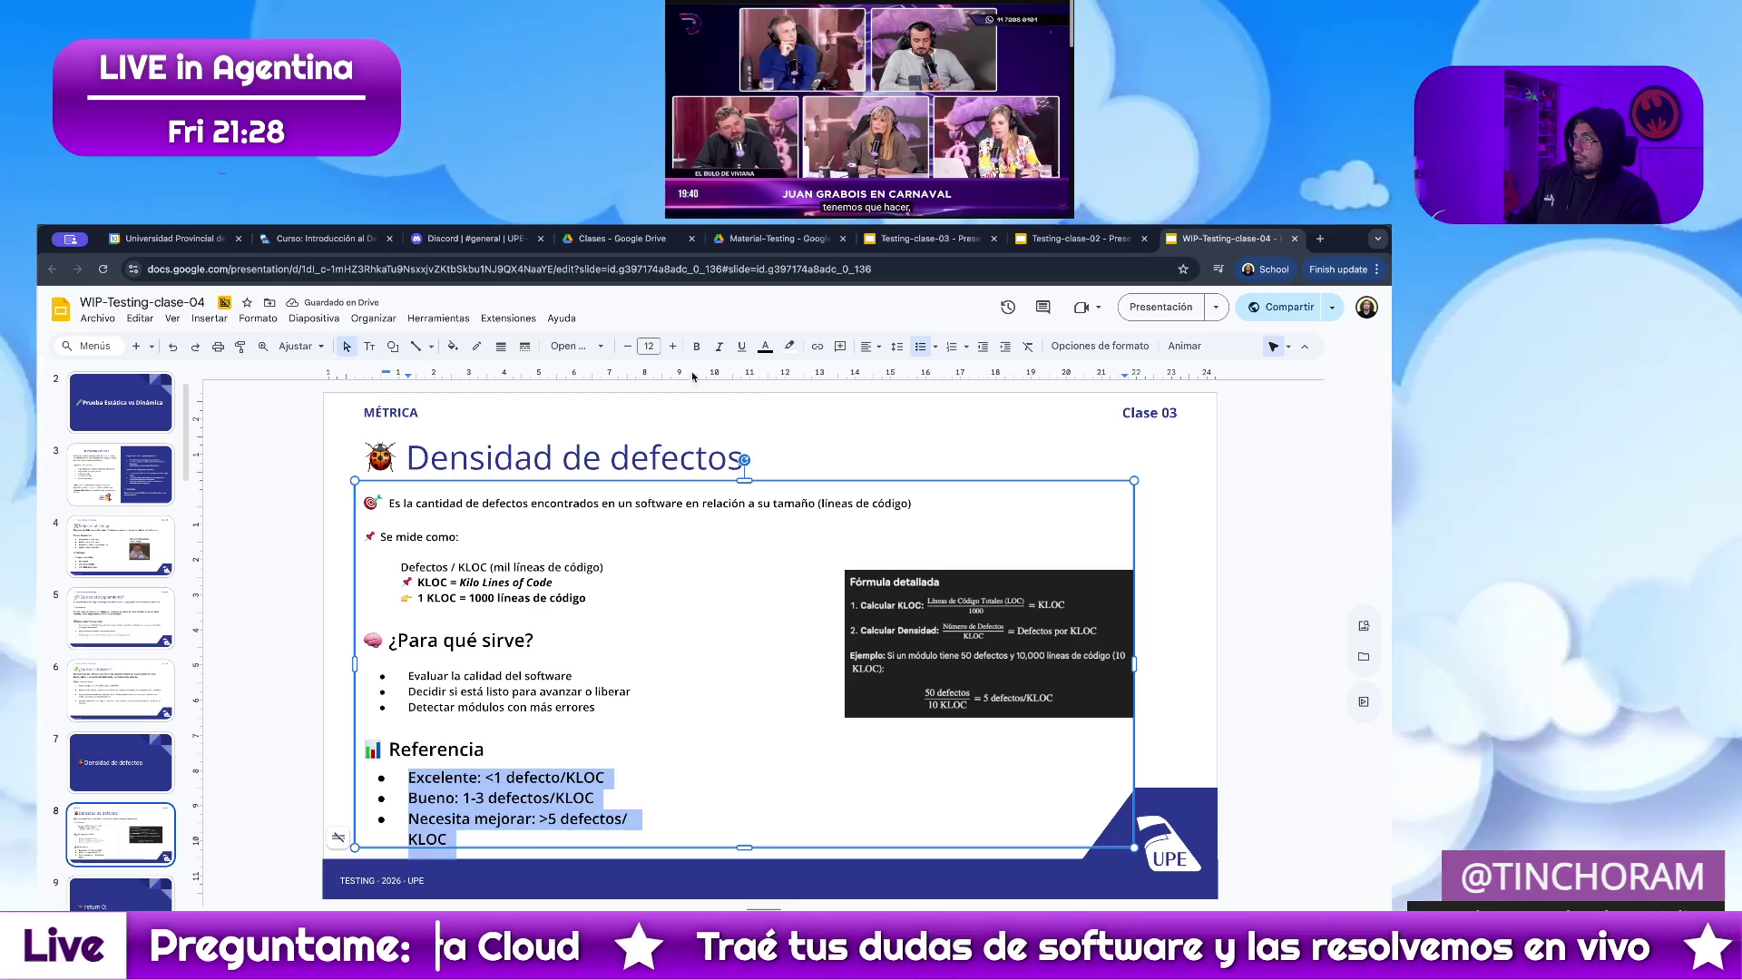
left_click(627, 347)
left_click(627, 347)
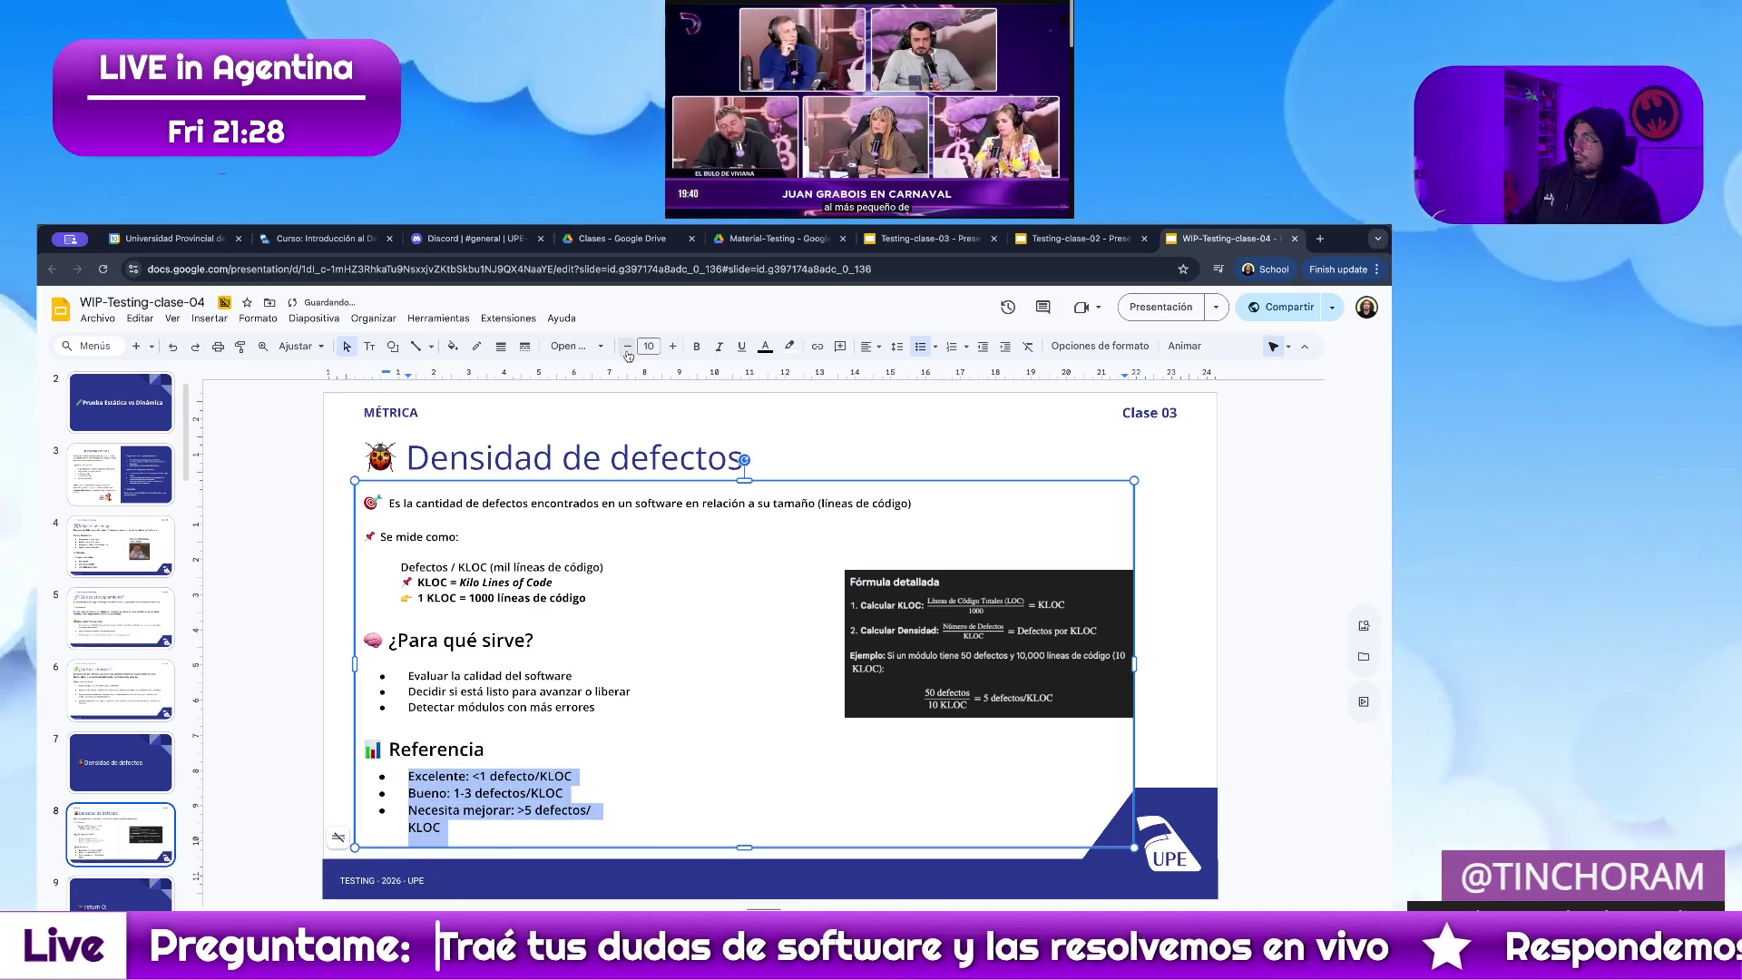
Fix the spacing so the Necesita mejorar threshold sits on a single line
left_click(474, 779)
left_click(408, 829)
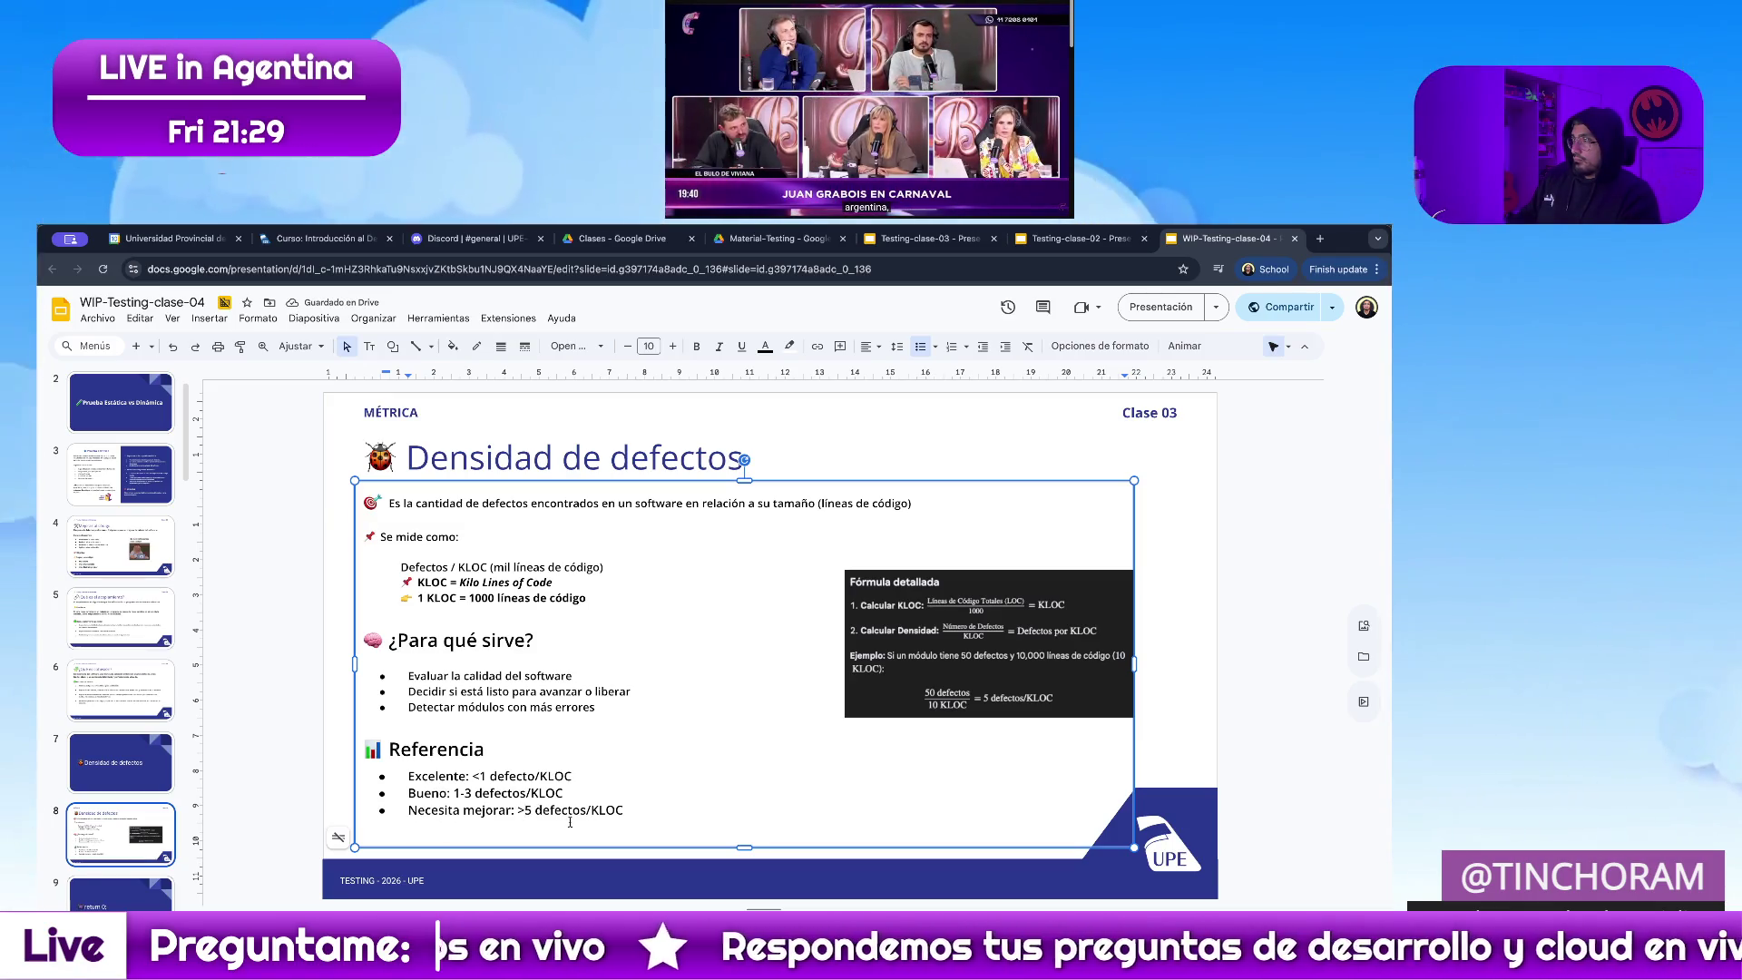
left_click(523, 809)
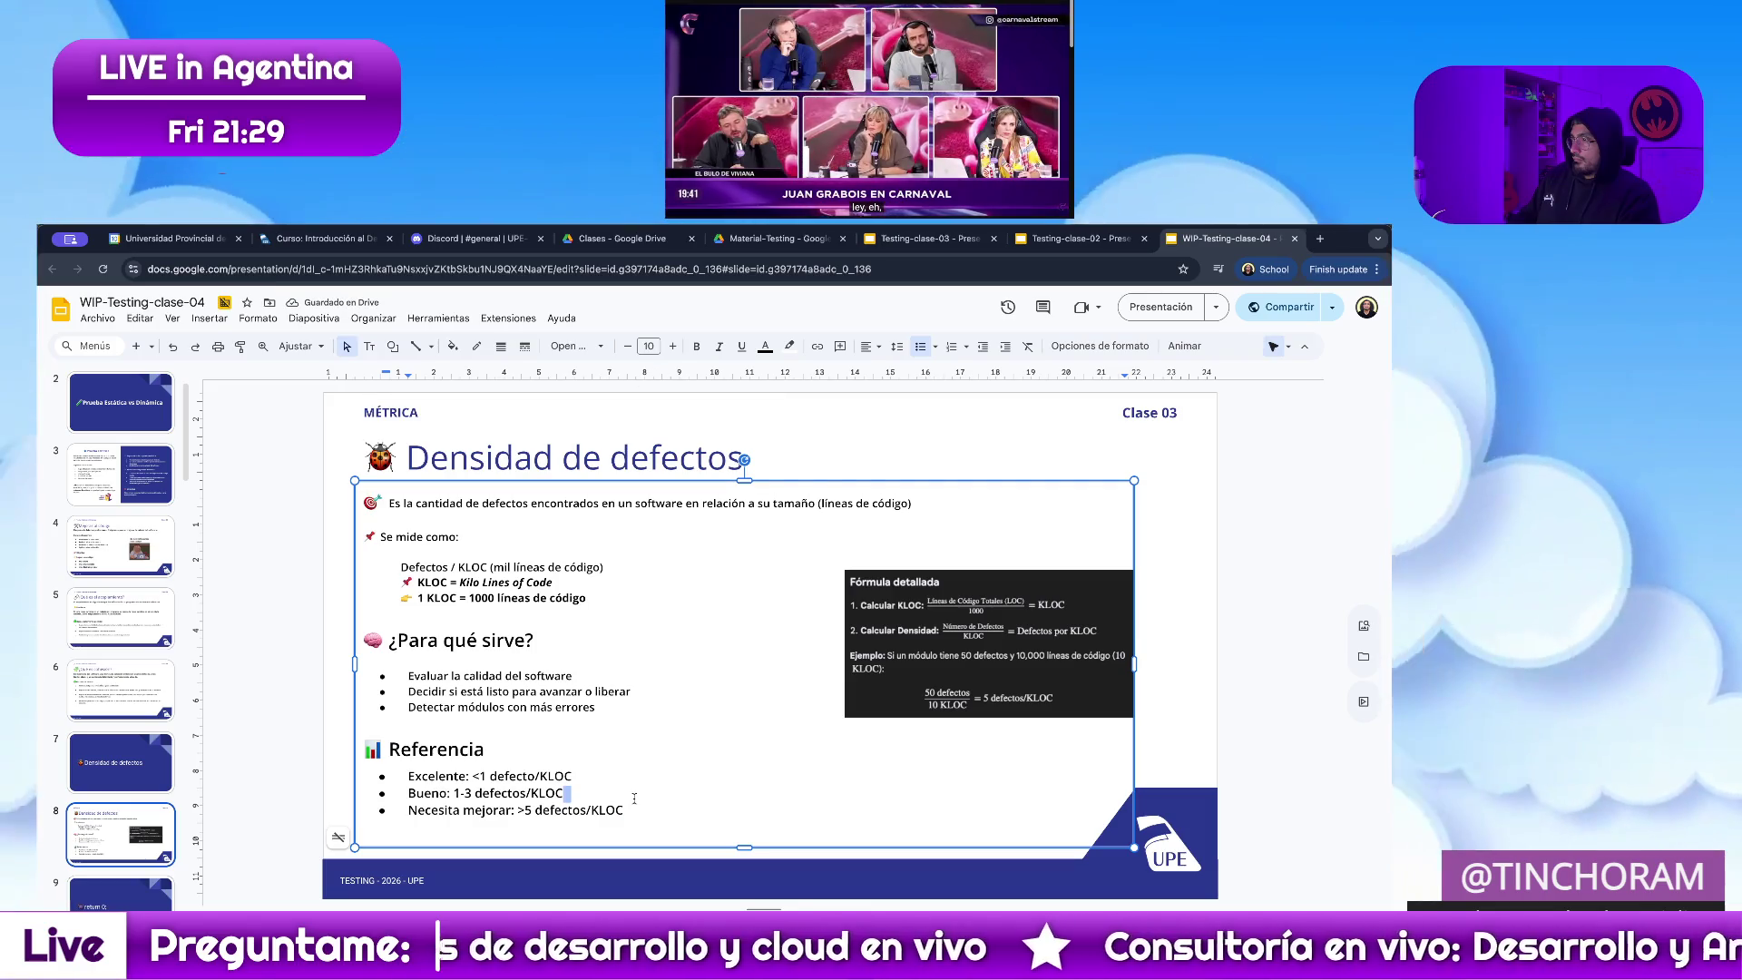
left_click(1221, 683)
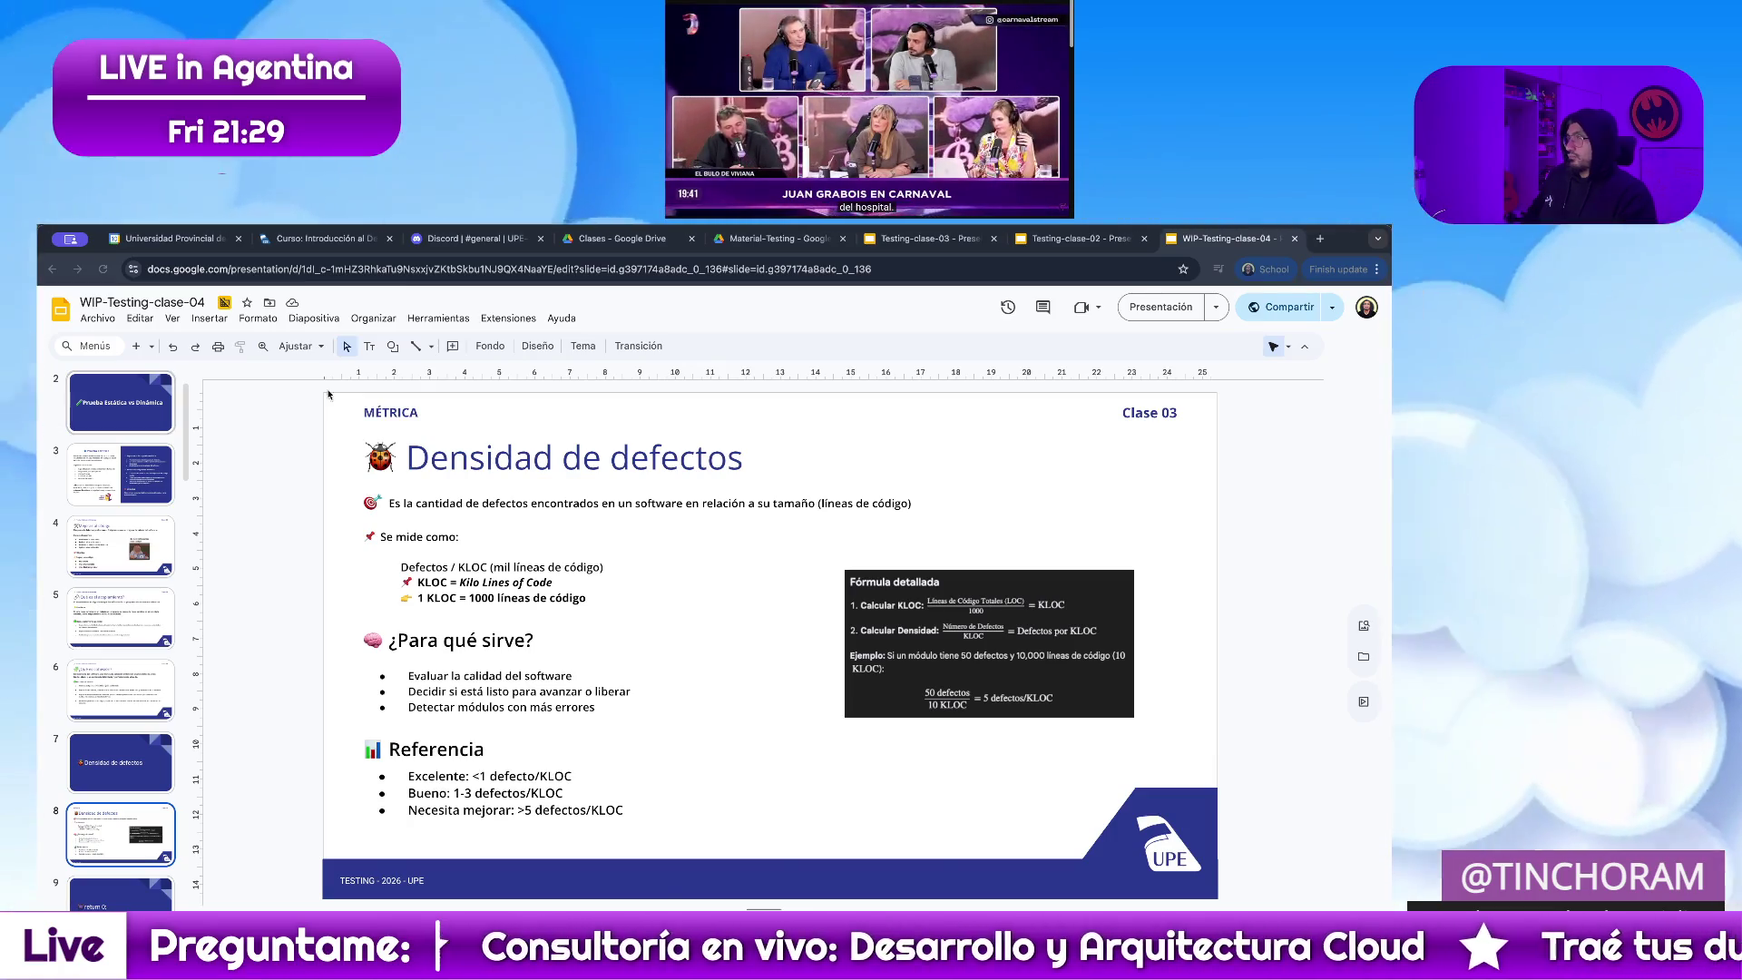
key("alt+Tab")
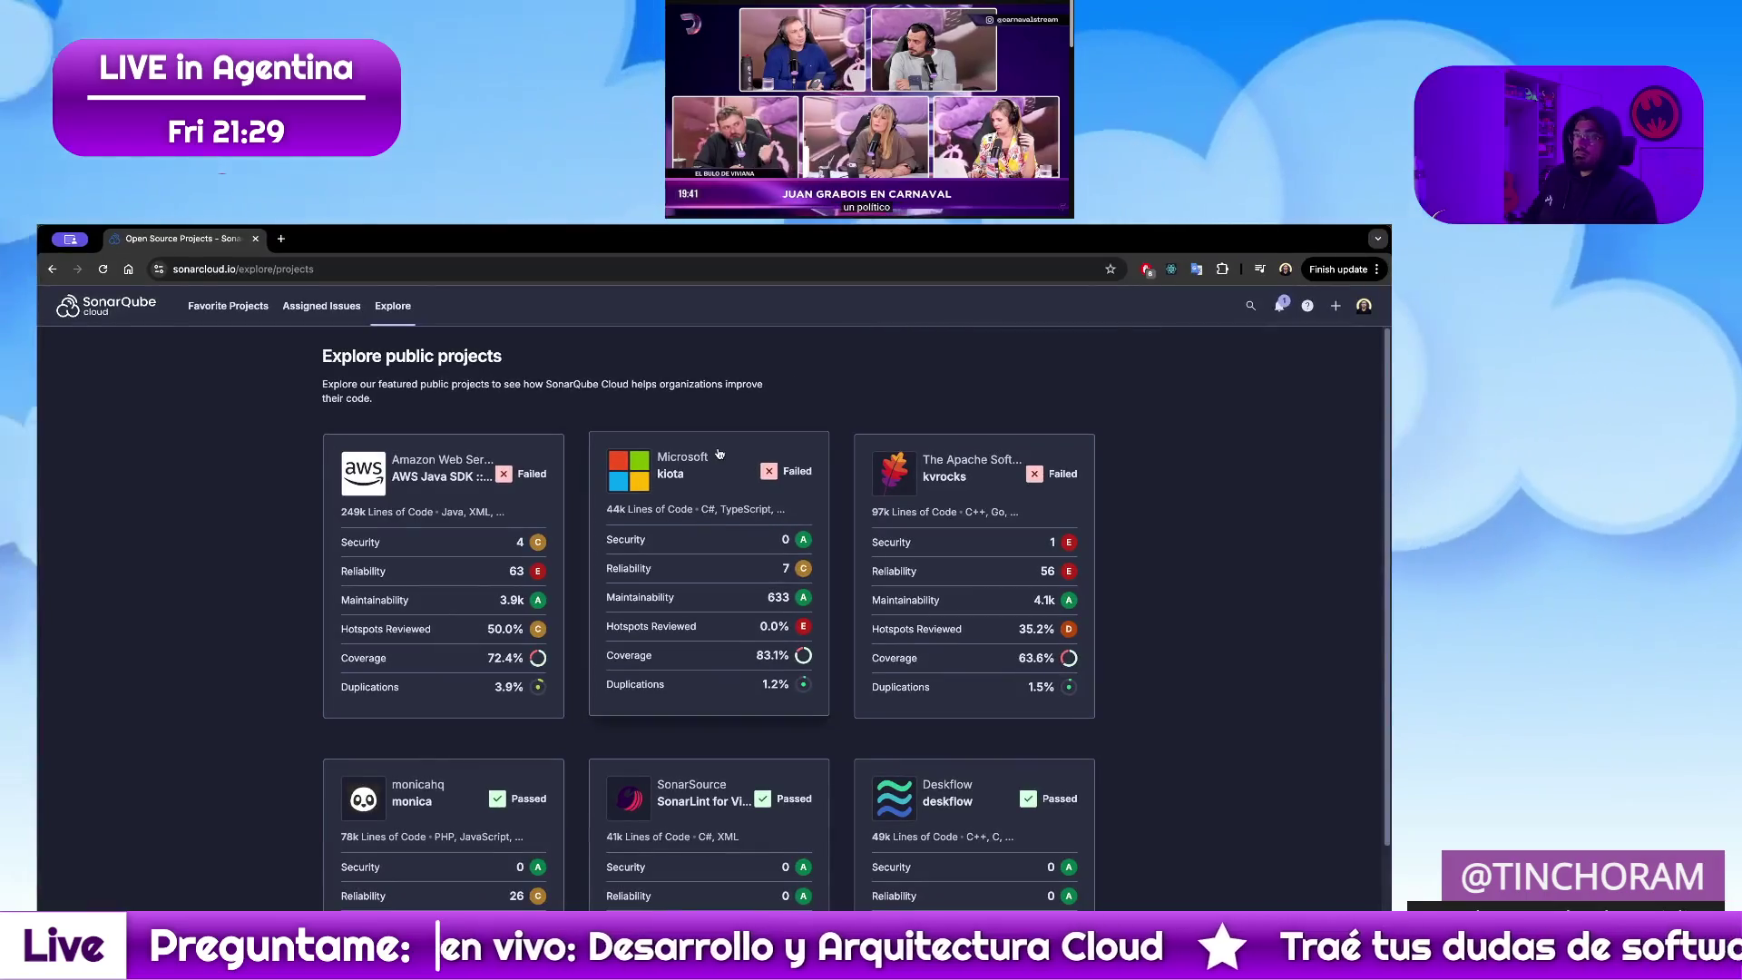
left_click(1364, 307)
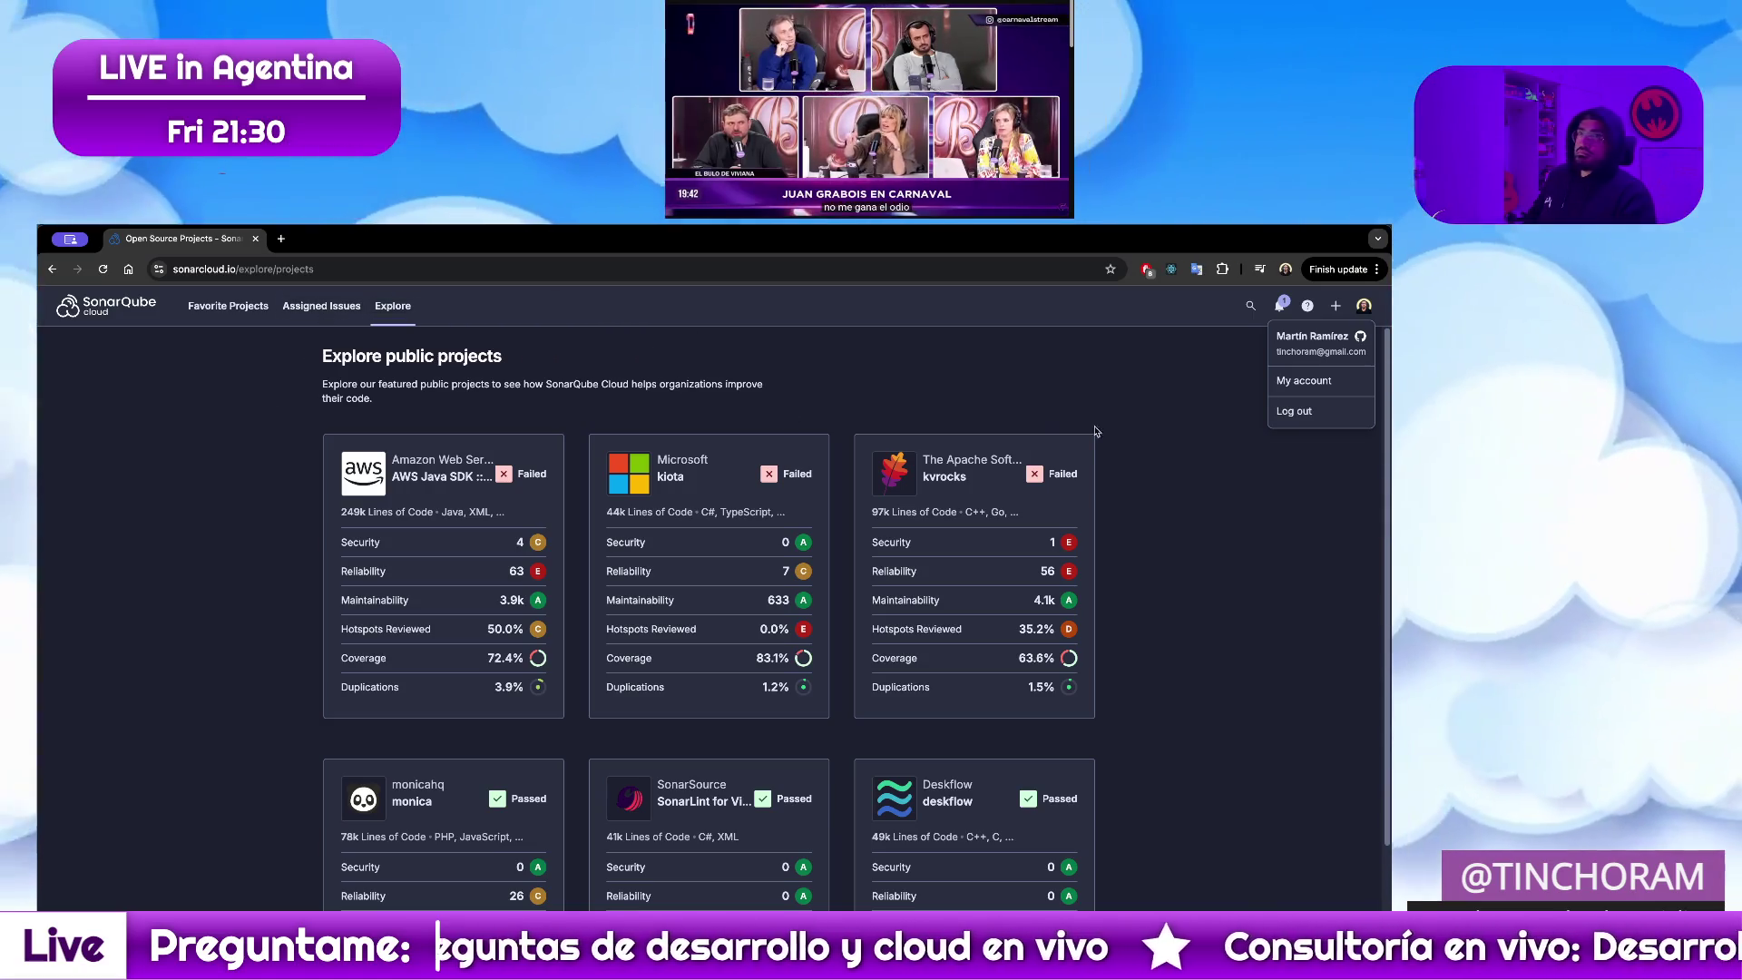
left_click(1298, 331)
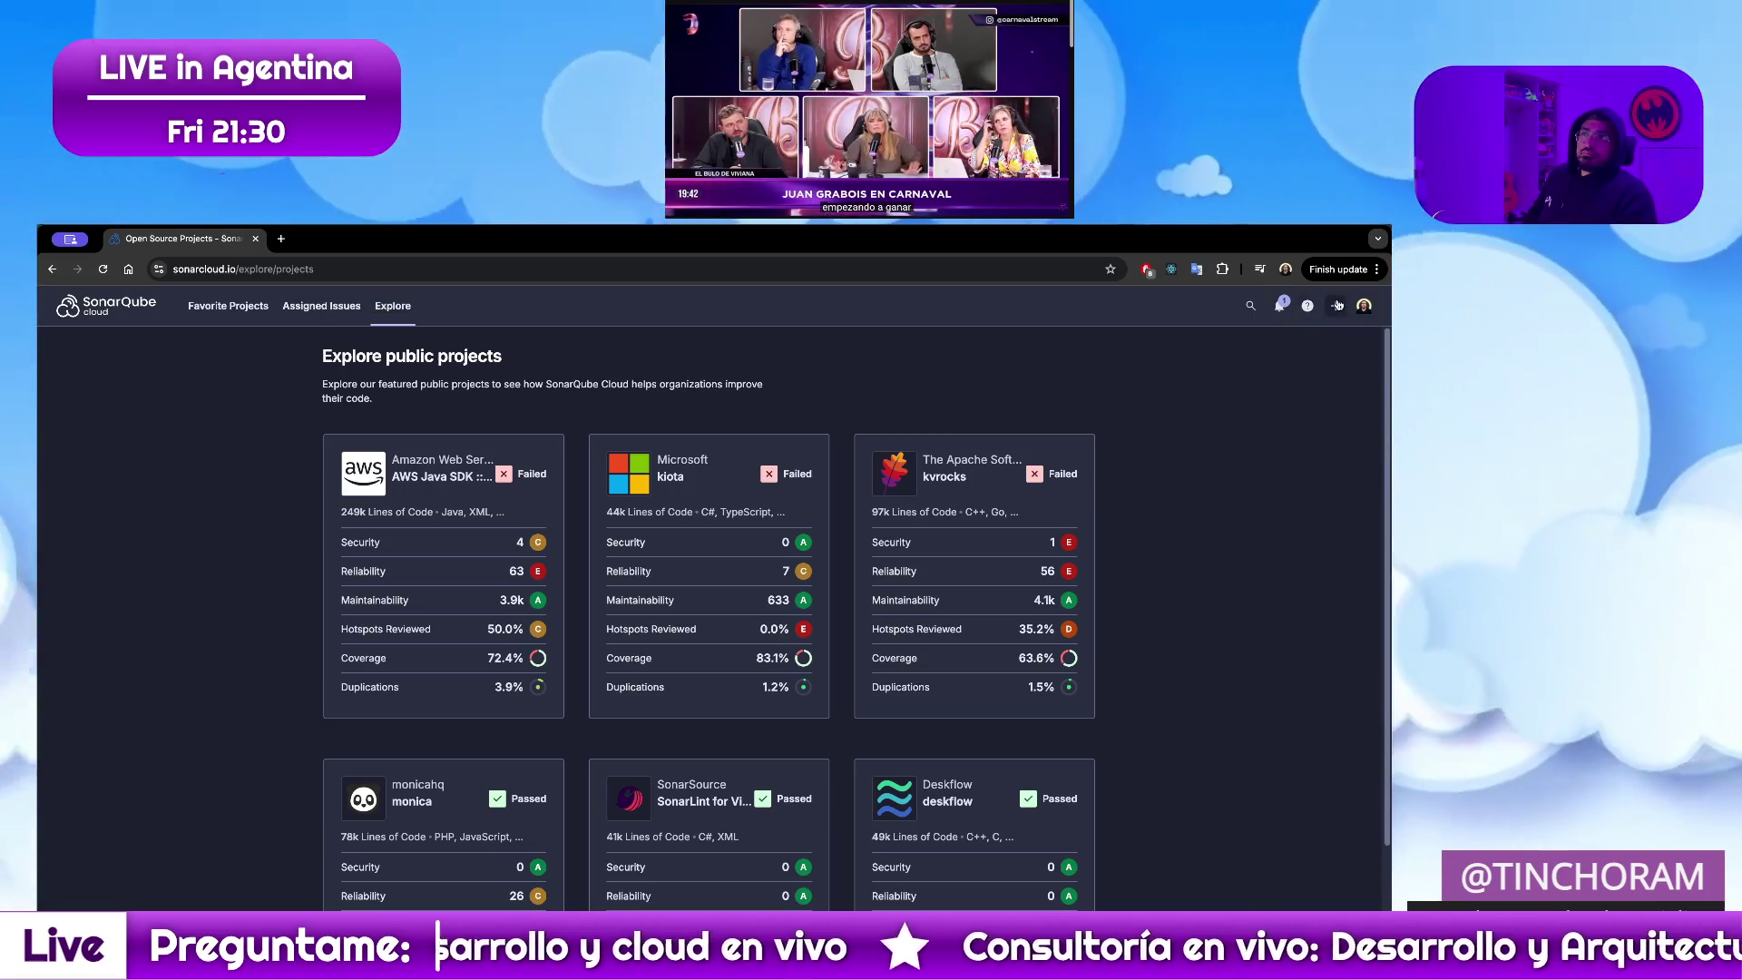
left_click(1364, 305)
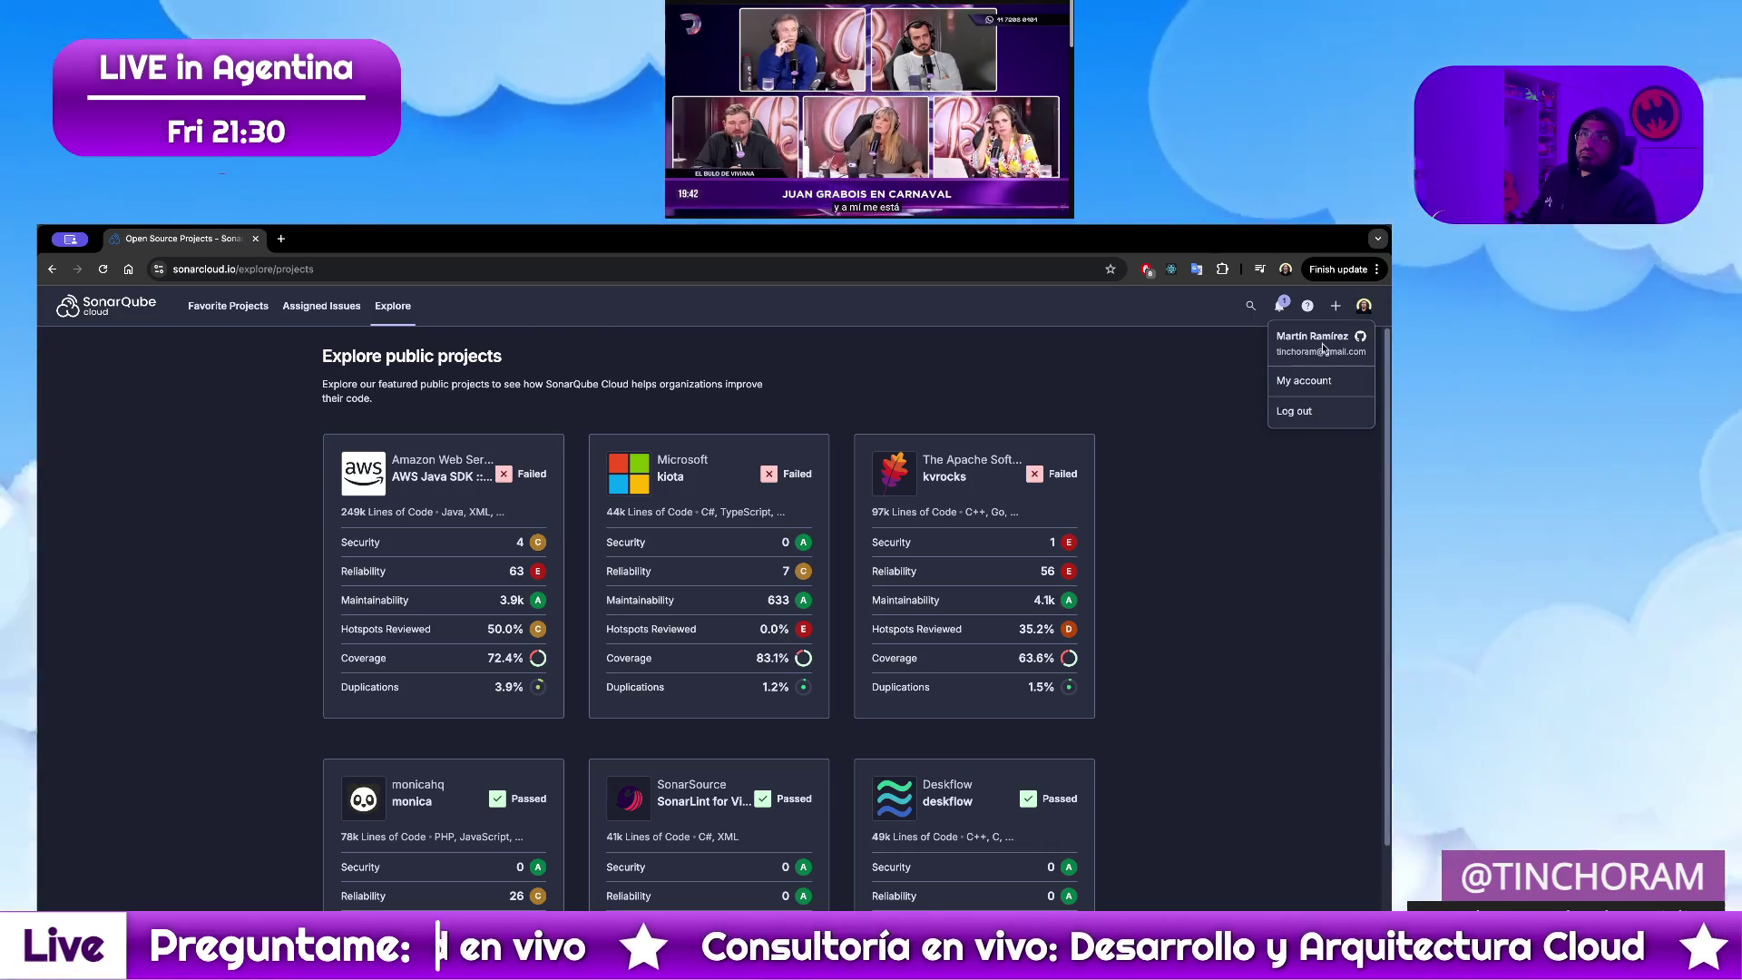
Start creating a new organization from the top-bar + menu
left_click(1201, 357)
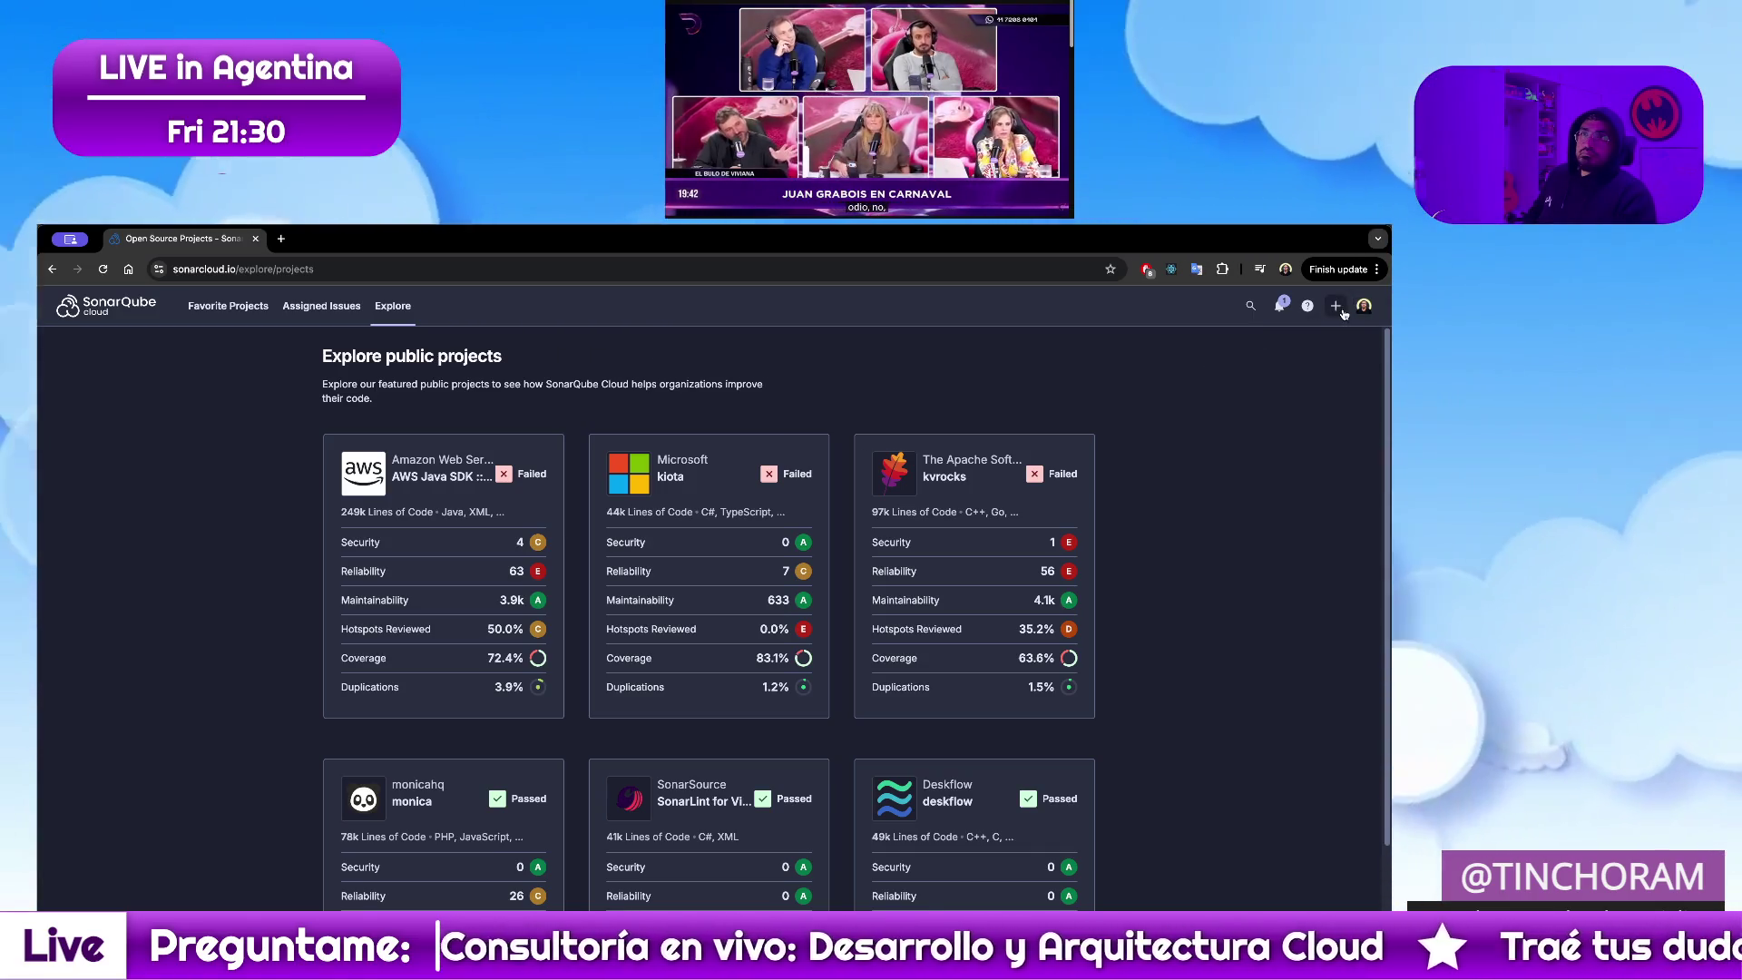
left_click(1336, 305)
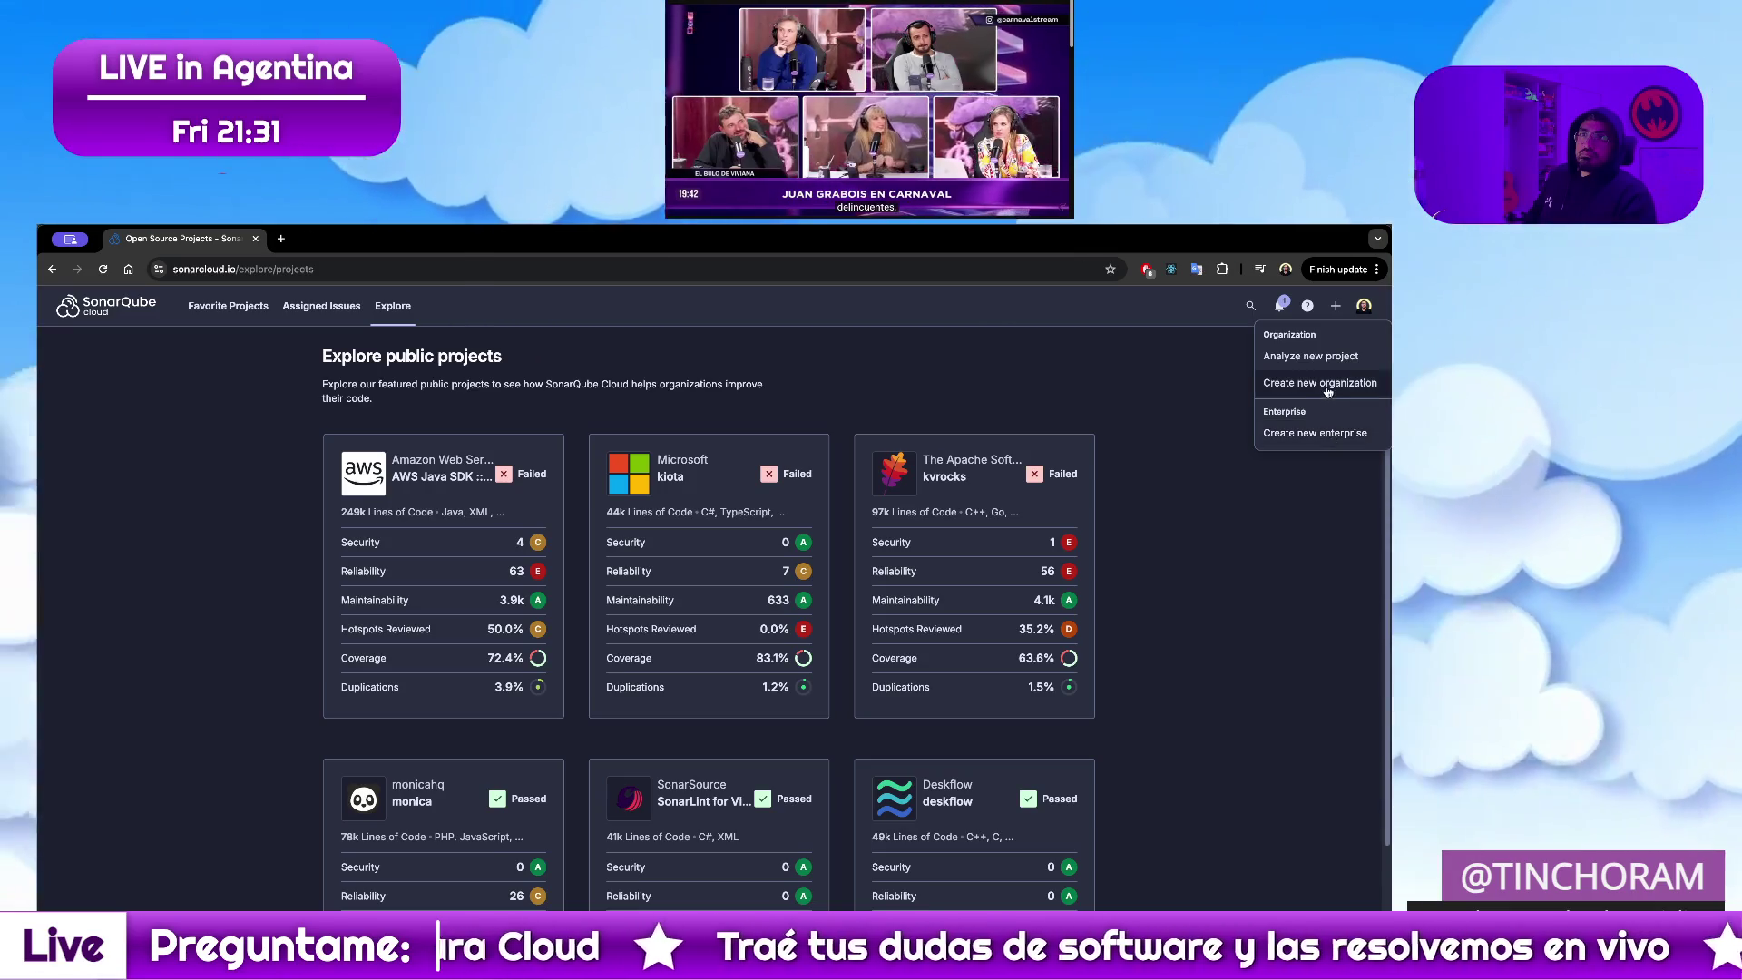
left_click(1334, 385)
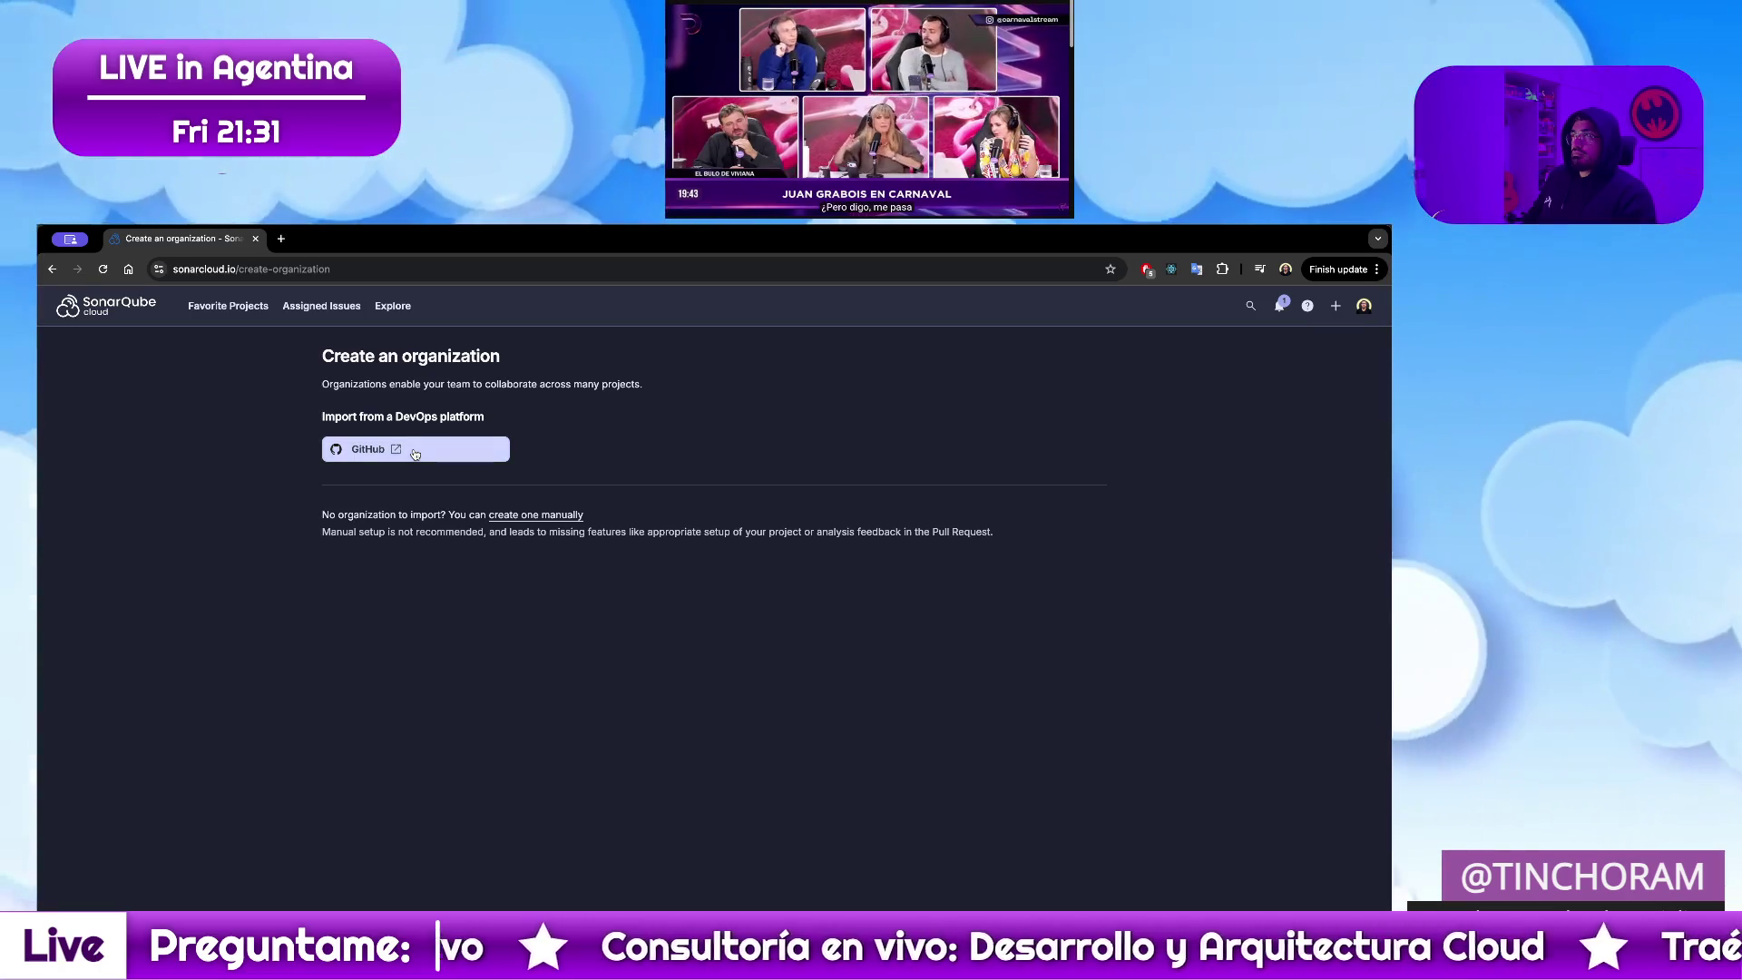
Start importing the organization from GitHub
left_click(415, 450)
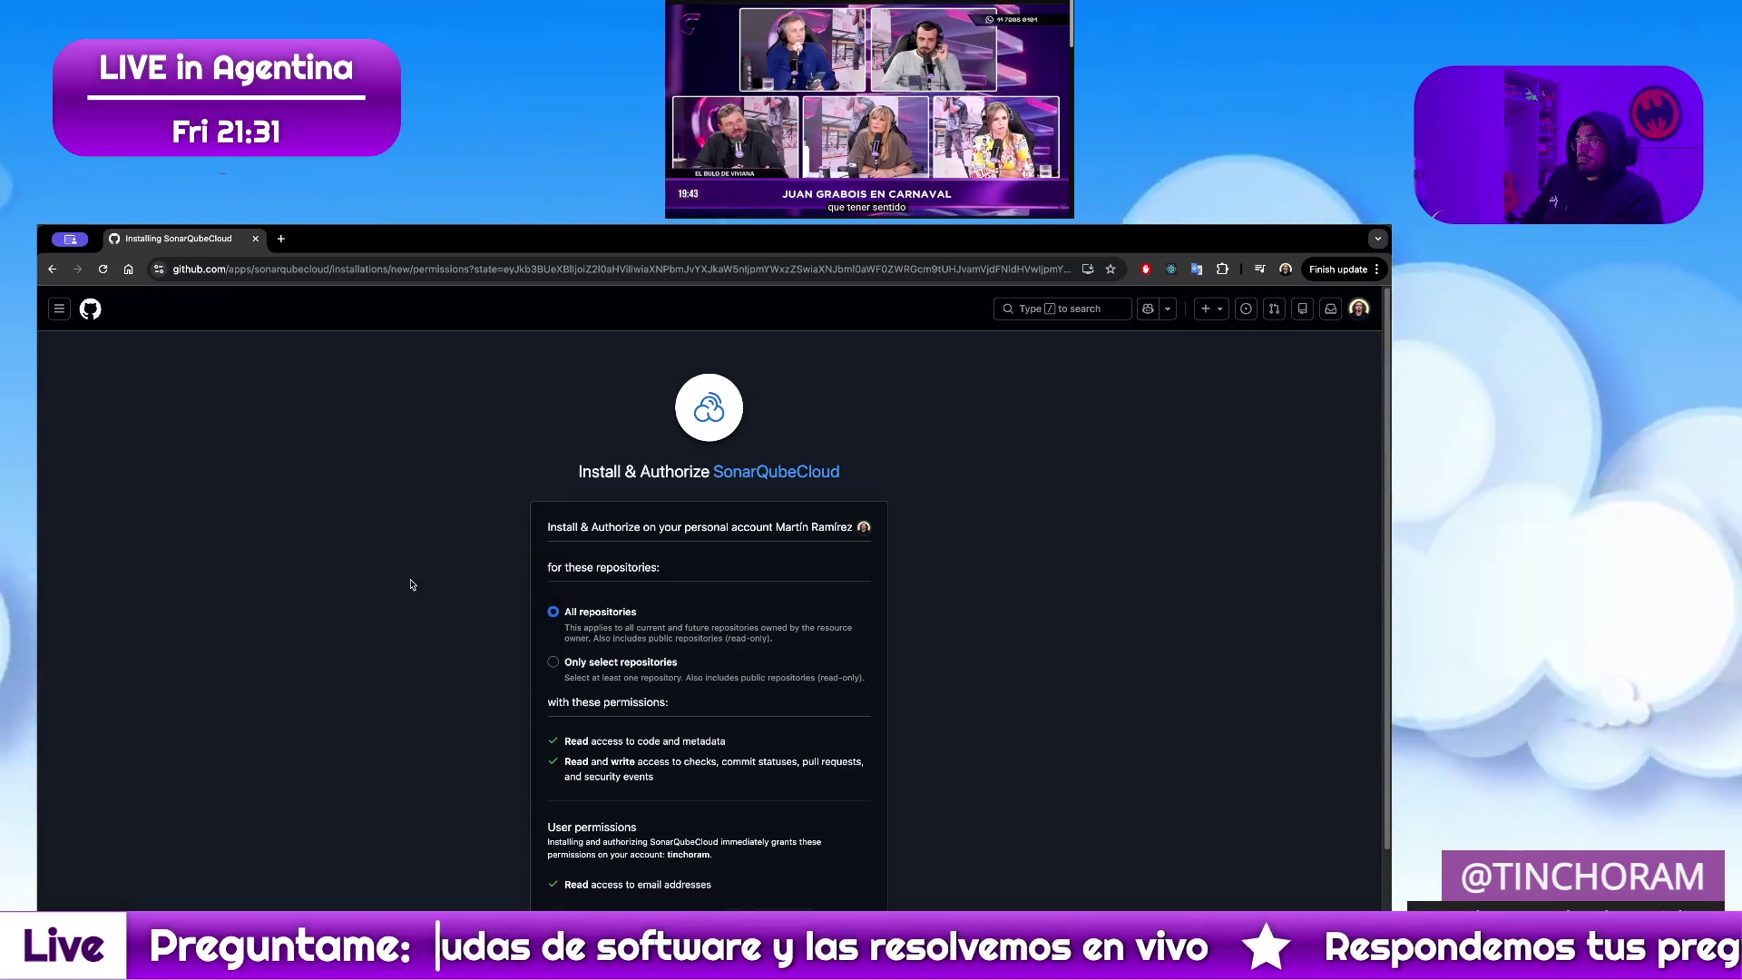
scroll(470, 638, "down", 2)
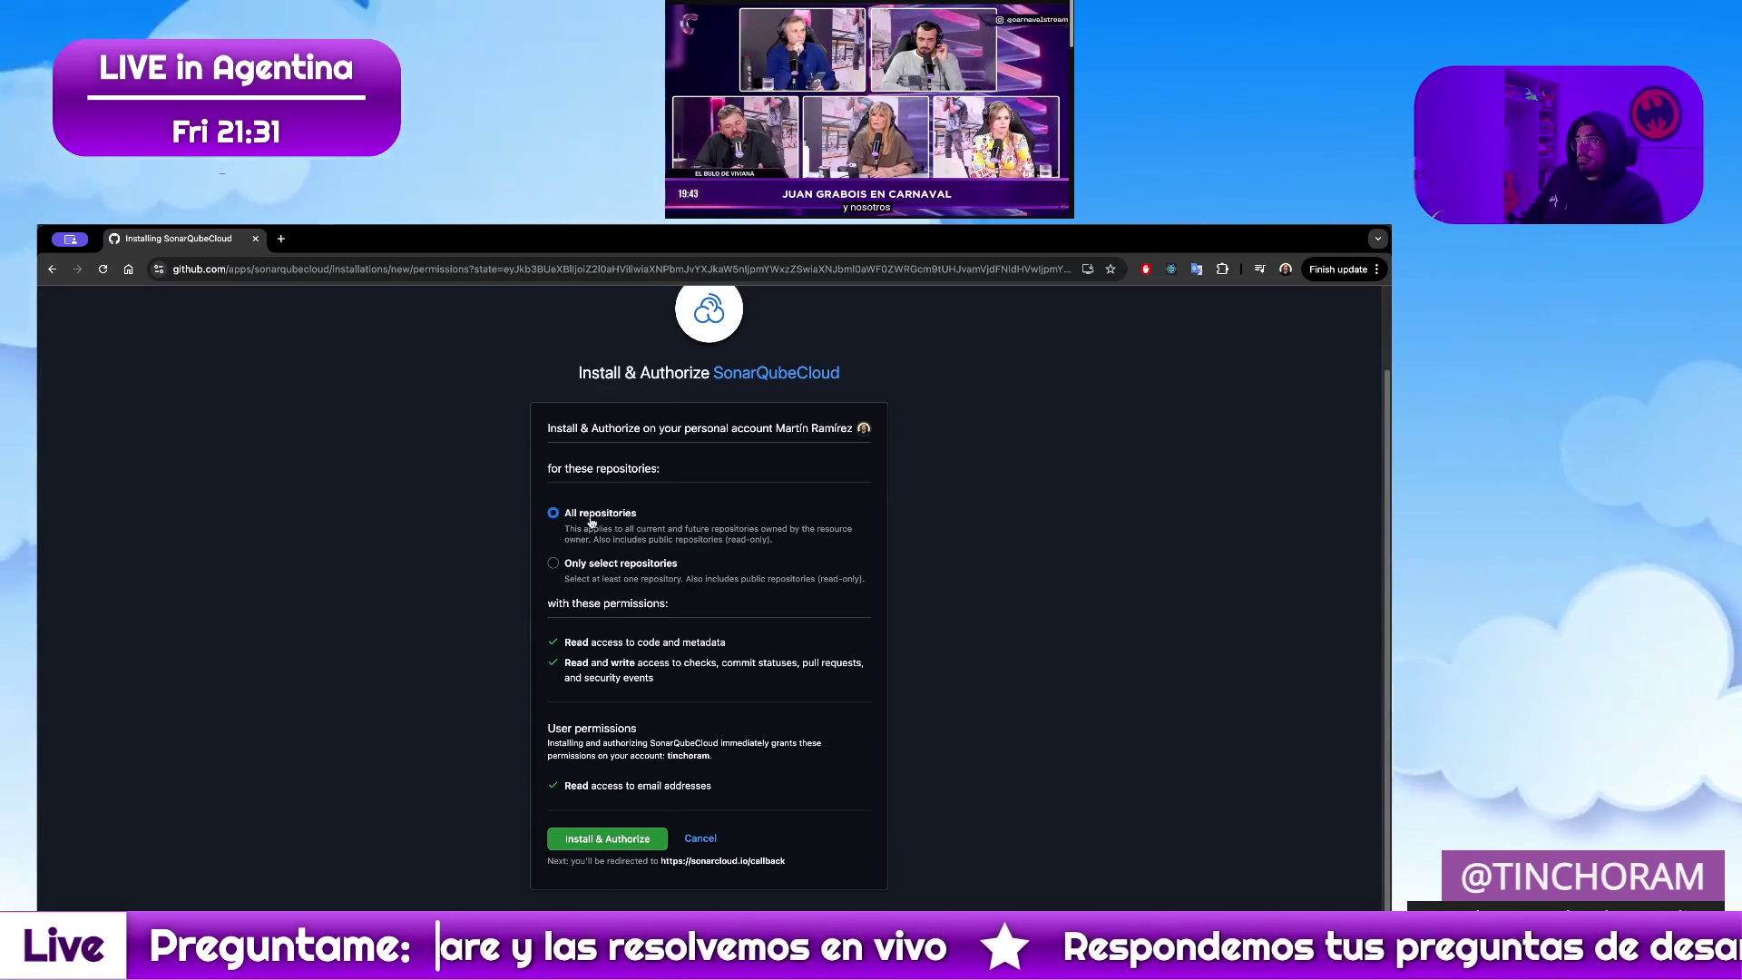
Limit SonarQubeCloud access to only the UPE-TESTING-2026 repository and install and authorize it
left_click(660, 572)
left_click(638, 600)
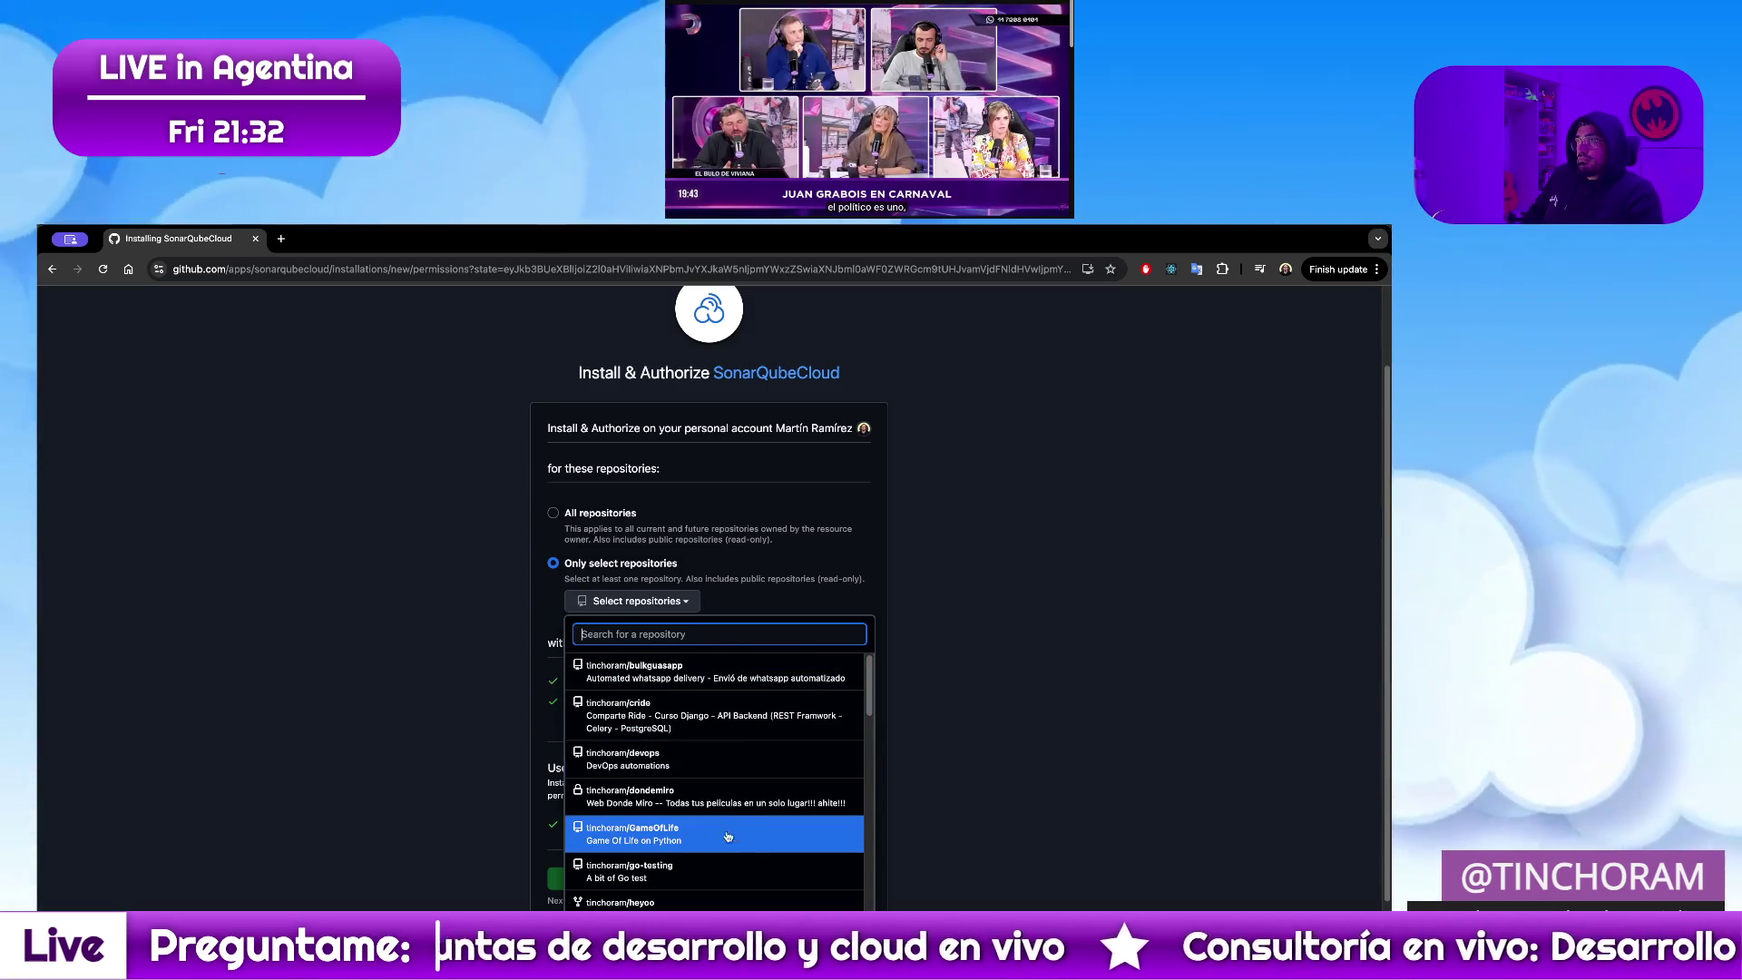
scroll(722, 820, "down", 2)
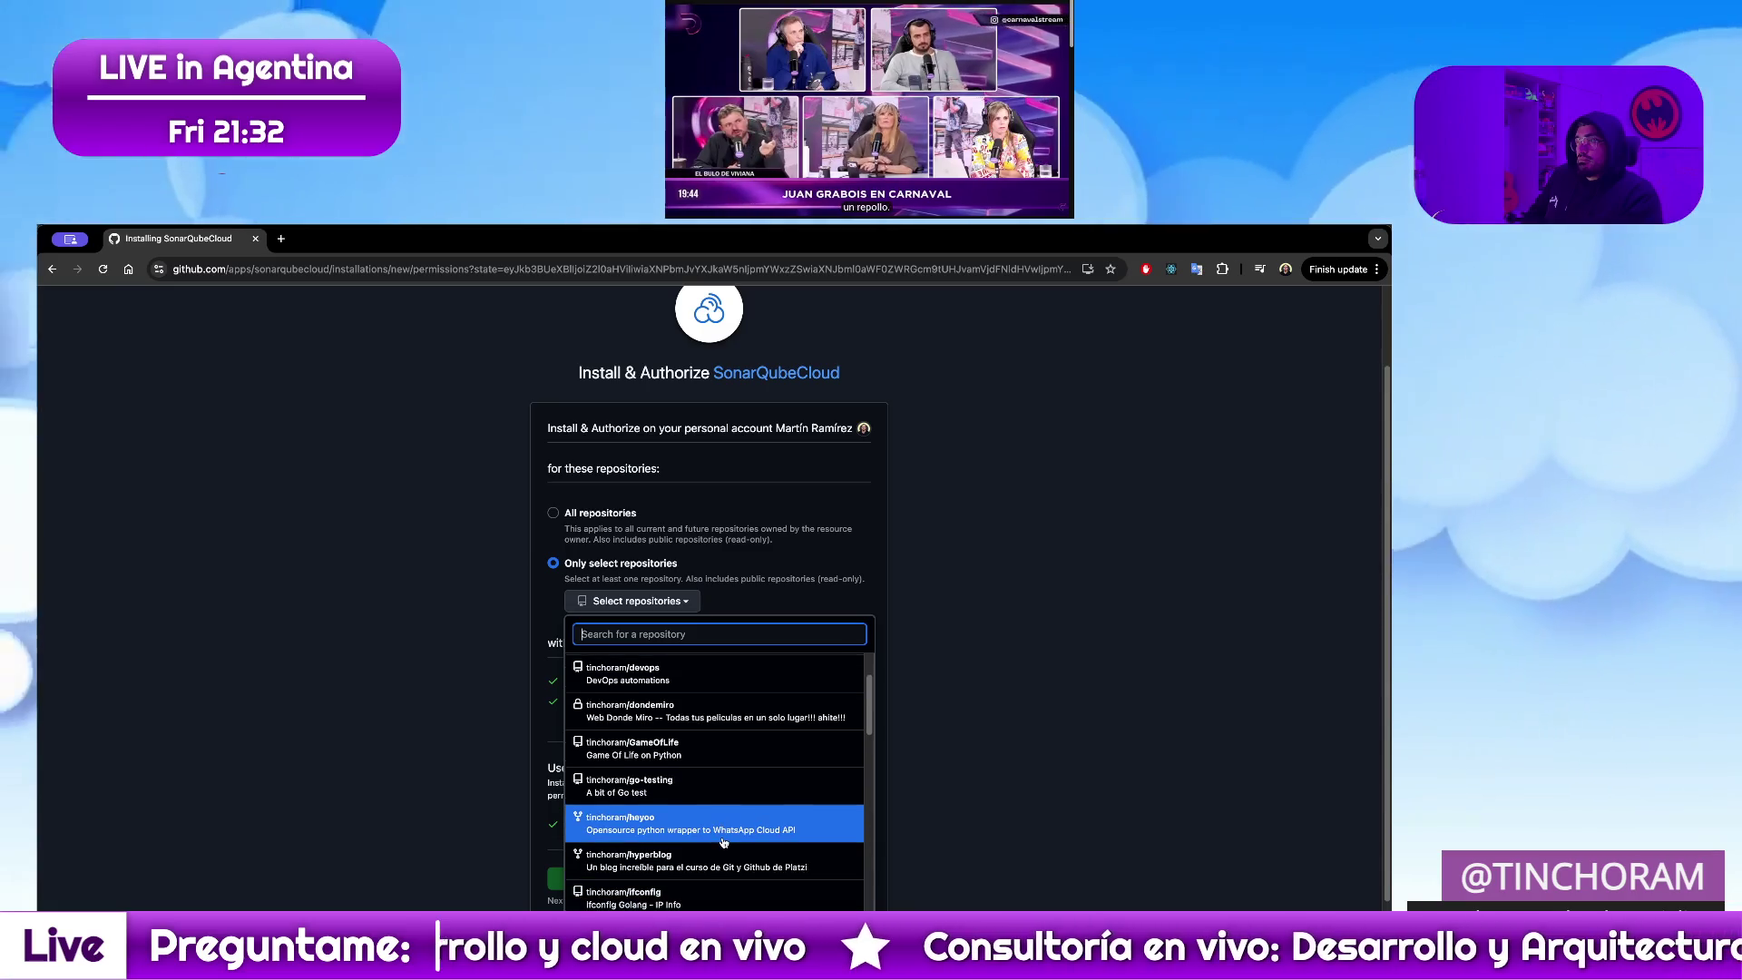
scroll(721, 842, "down", 1)
scroll(722, 841, "down", 1)
scroll(723, 840, "down", 1)
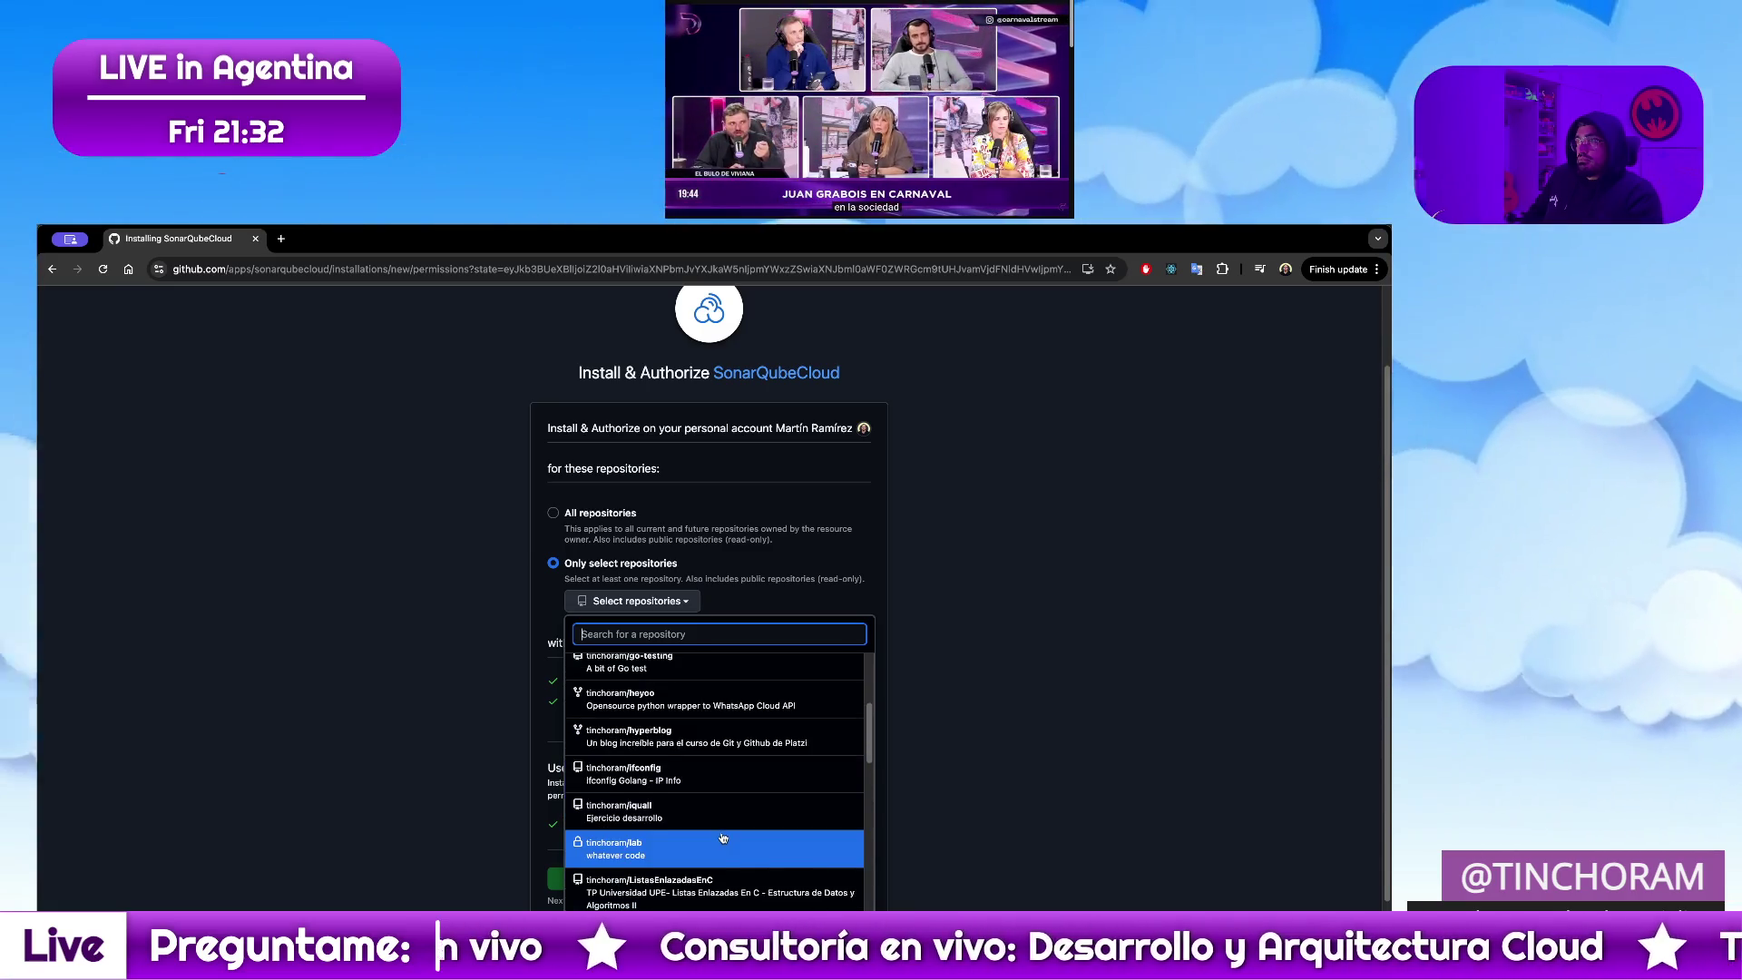
scroll(722, 838, "down", 1)
scroll(723, 836, "down", 2)
scroll(721, 834, "down", 1)
scroll(721, 834, "down", 1)
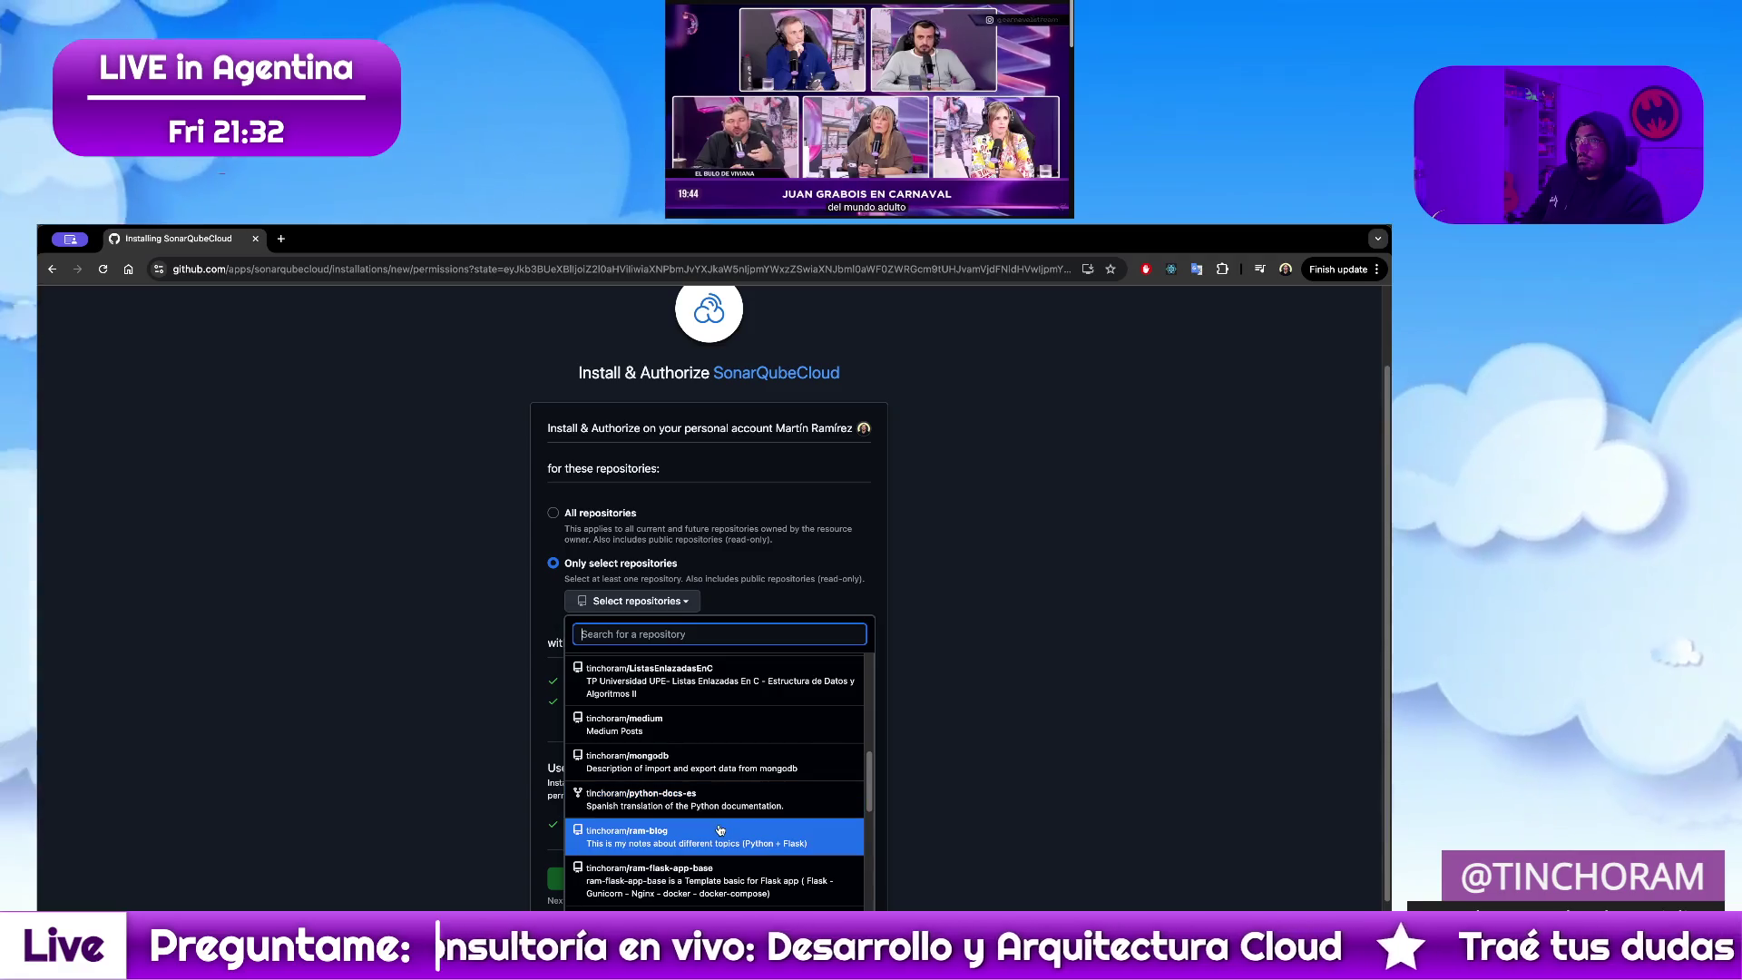
scroll(719, 830, "down", 1)
scroll(720, 830, "down", 1)
scroll(721, 830, "down", 1)
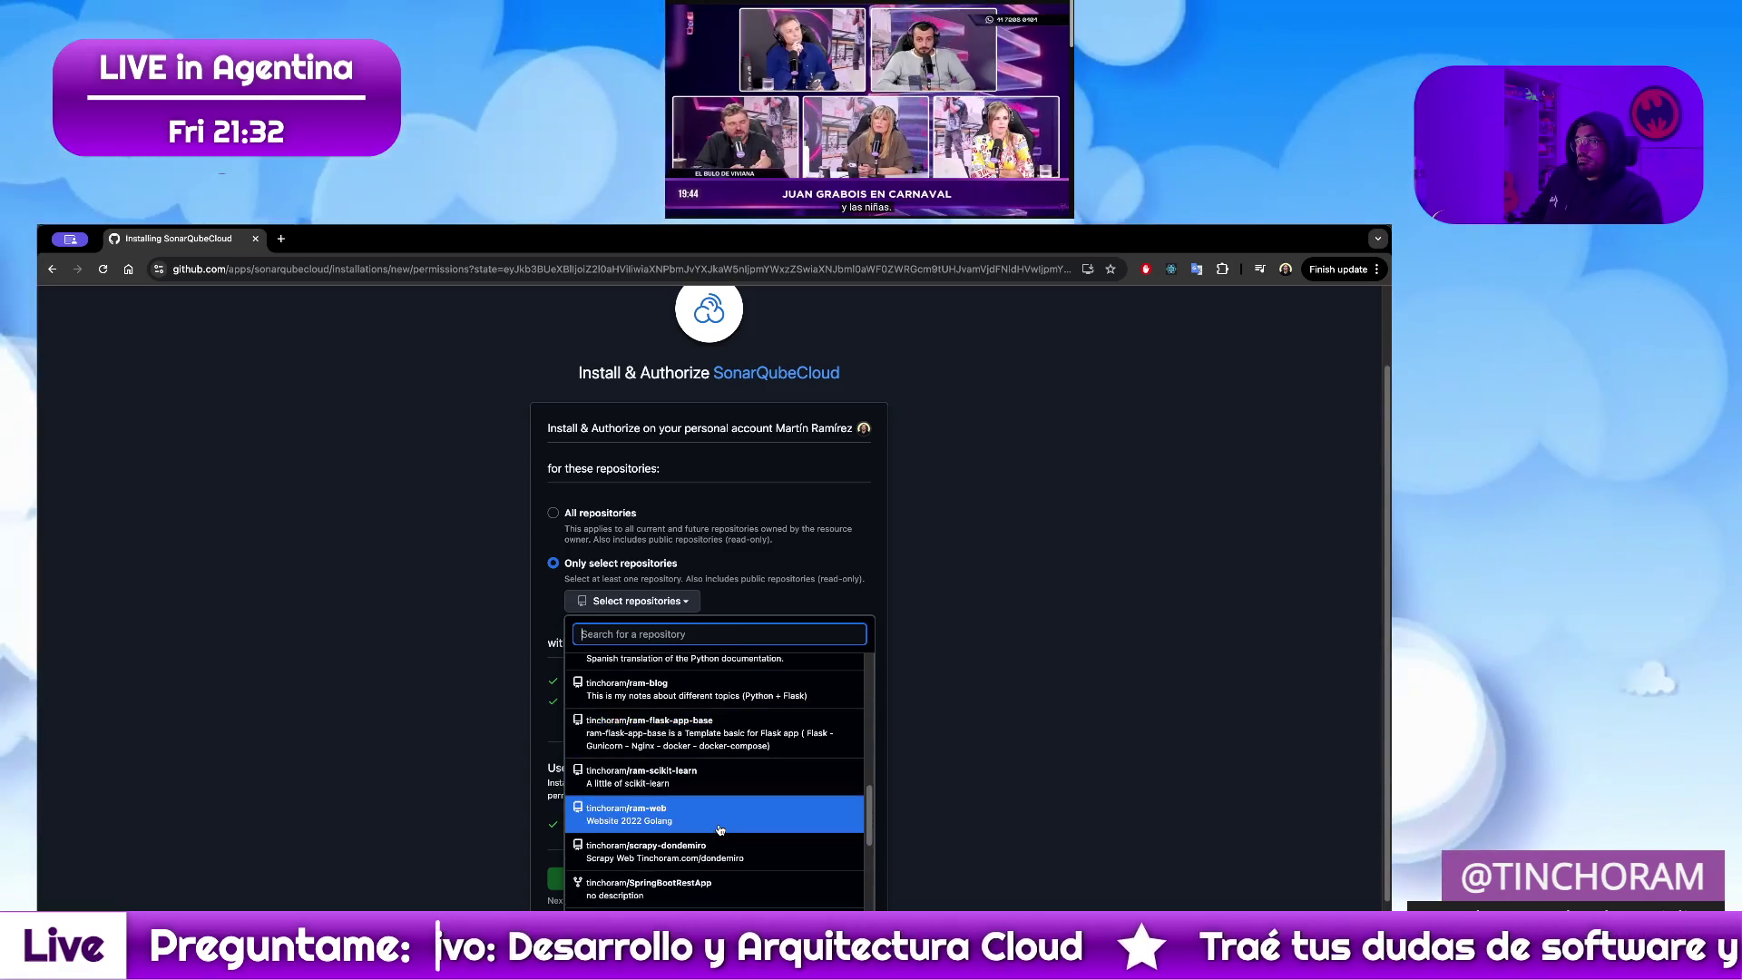
scroll(720, 829, "down", 2)
scroll(720, 827, "down", 2)
scroll(708, 810, "down", 3)
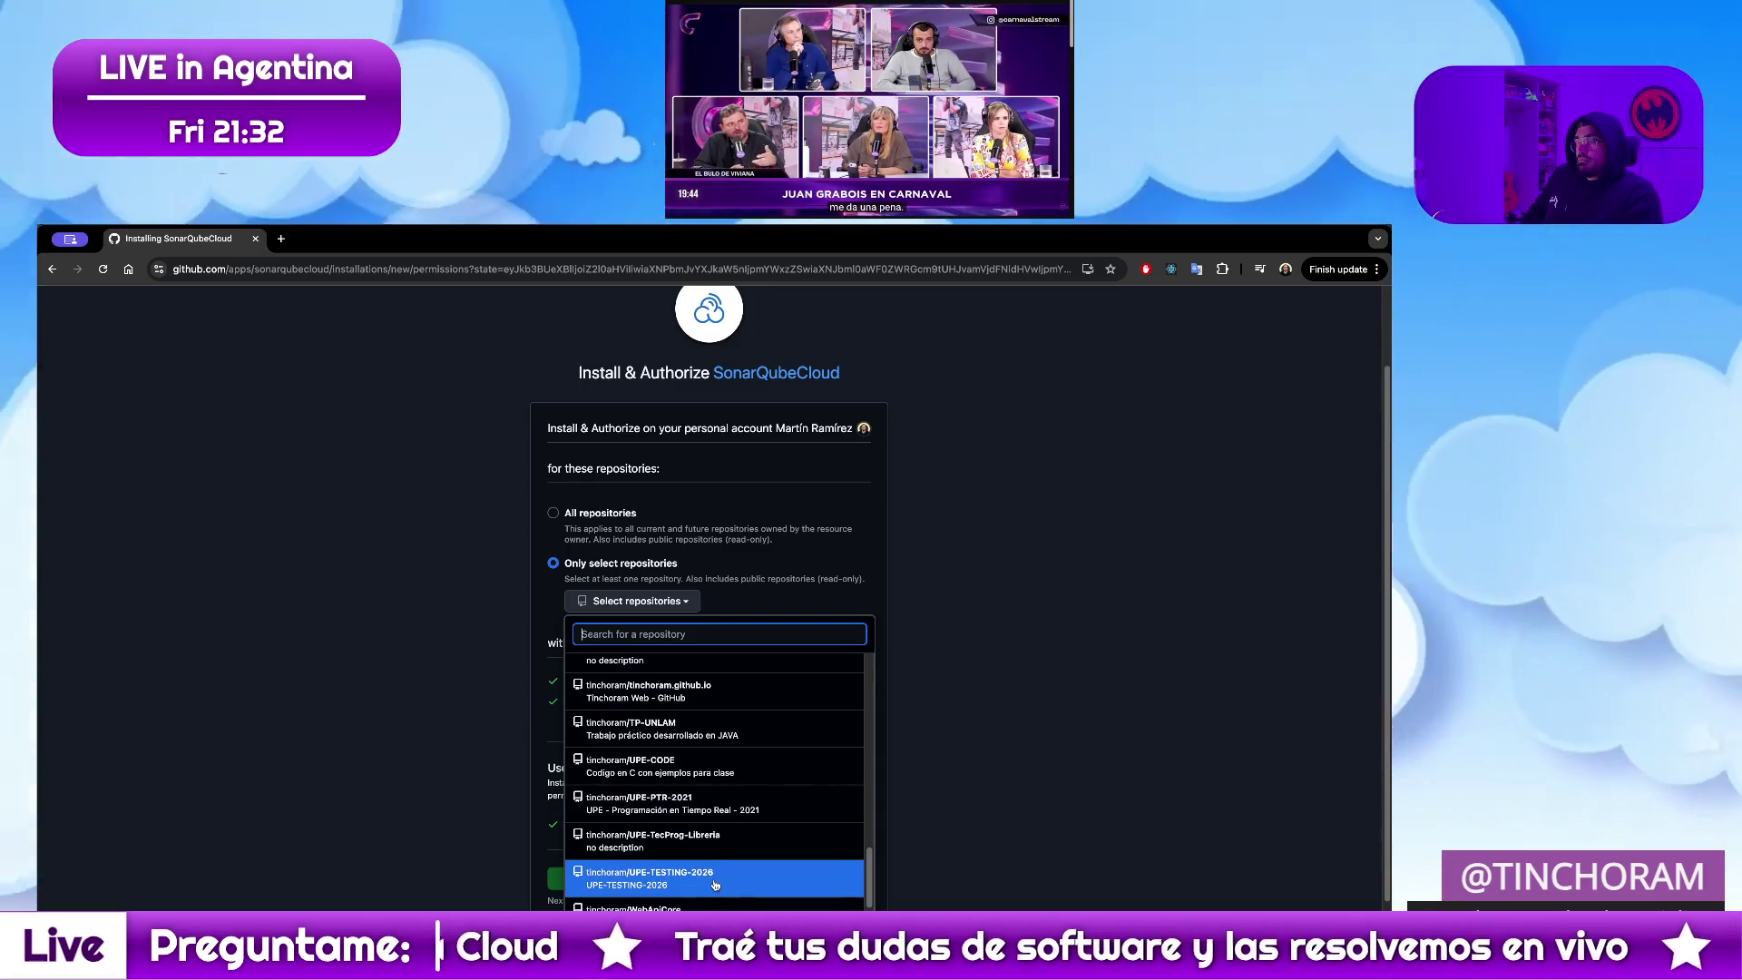
left_click(715, 886)
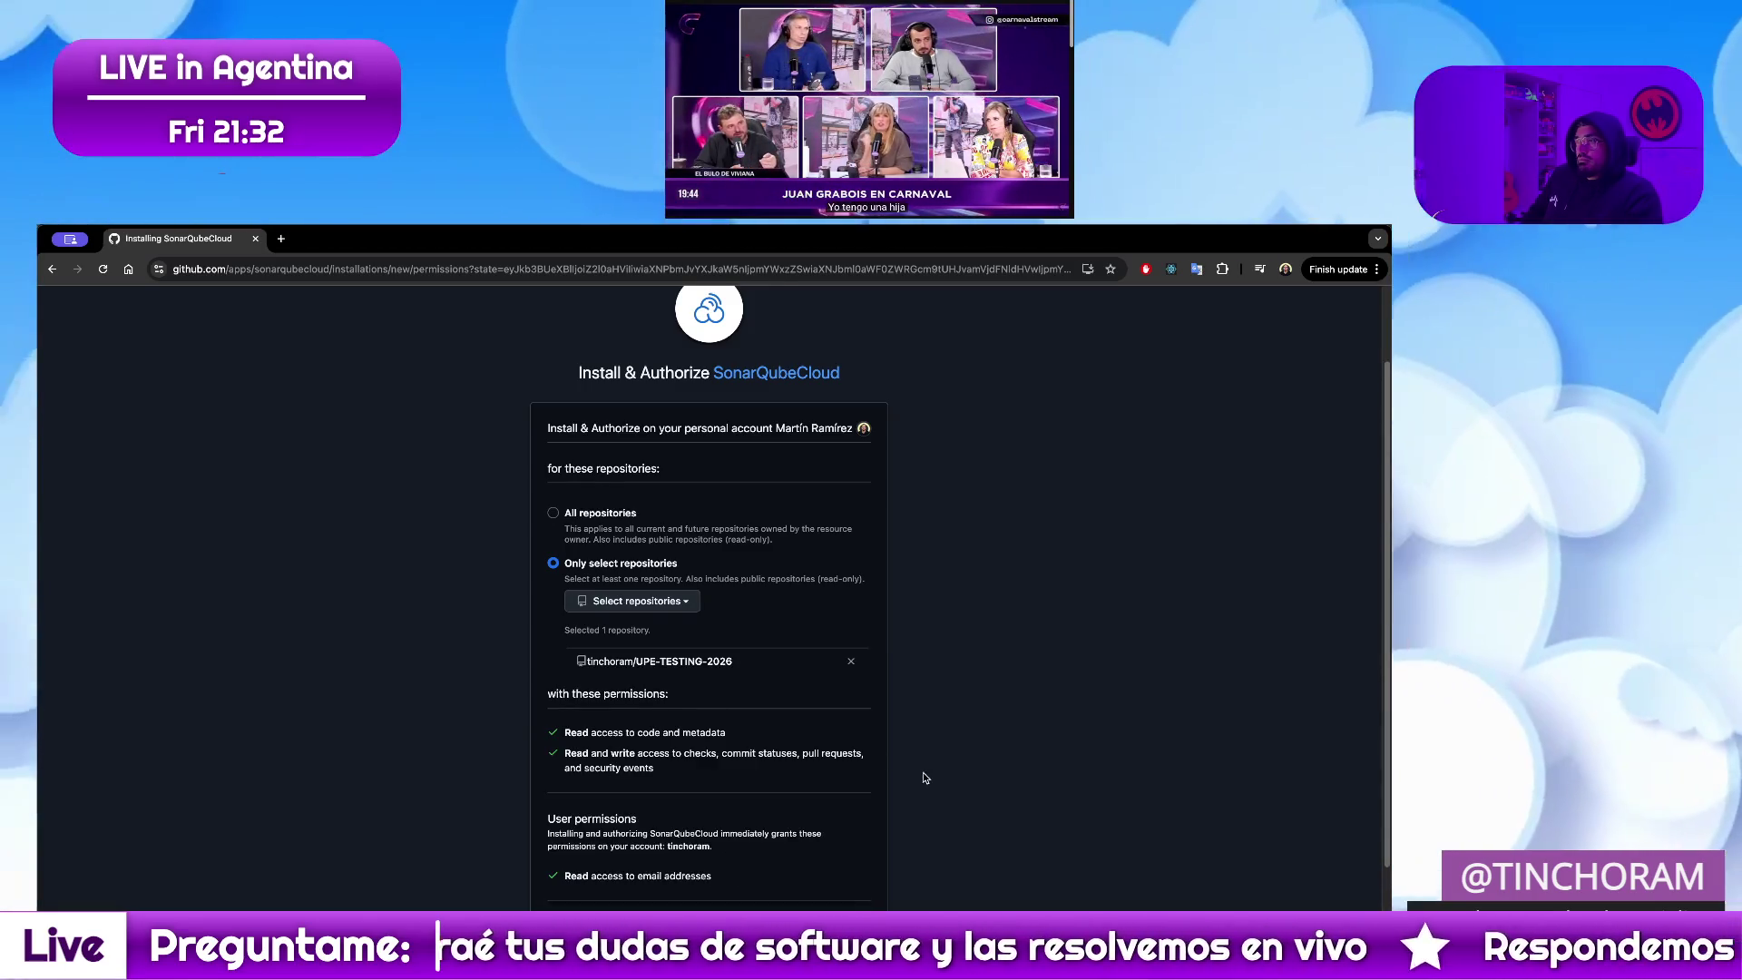
scroll(637, 835, "down", 2)
left_click(608, 795)
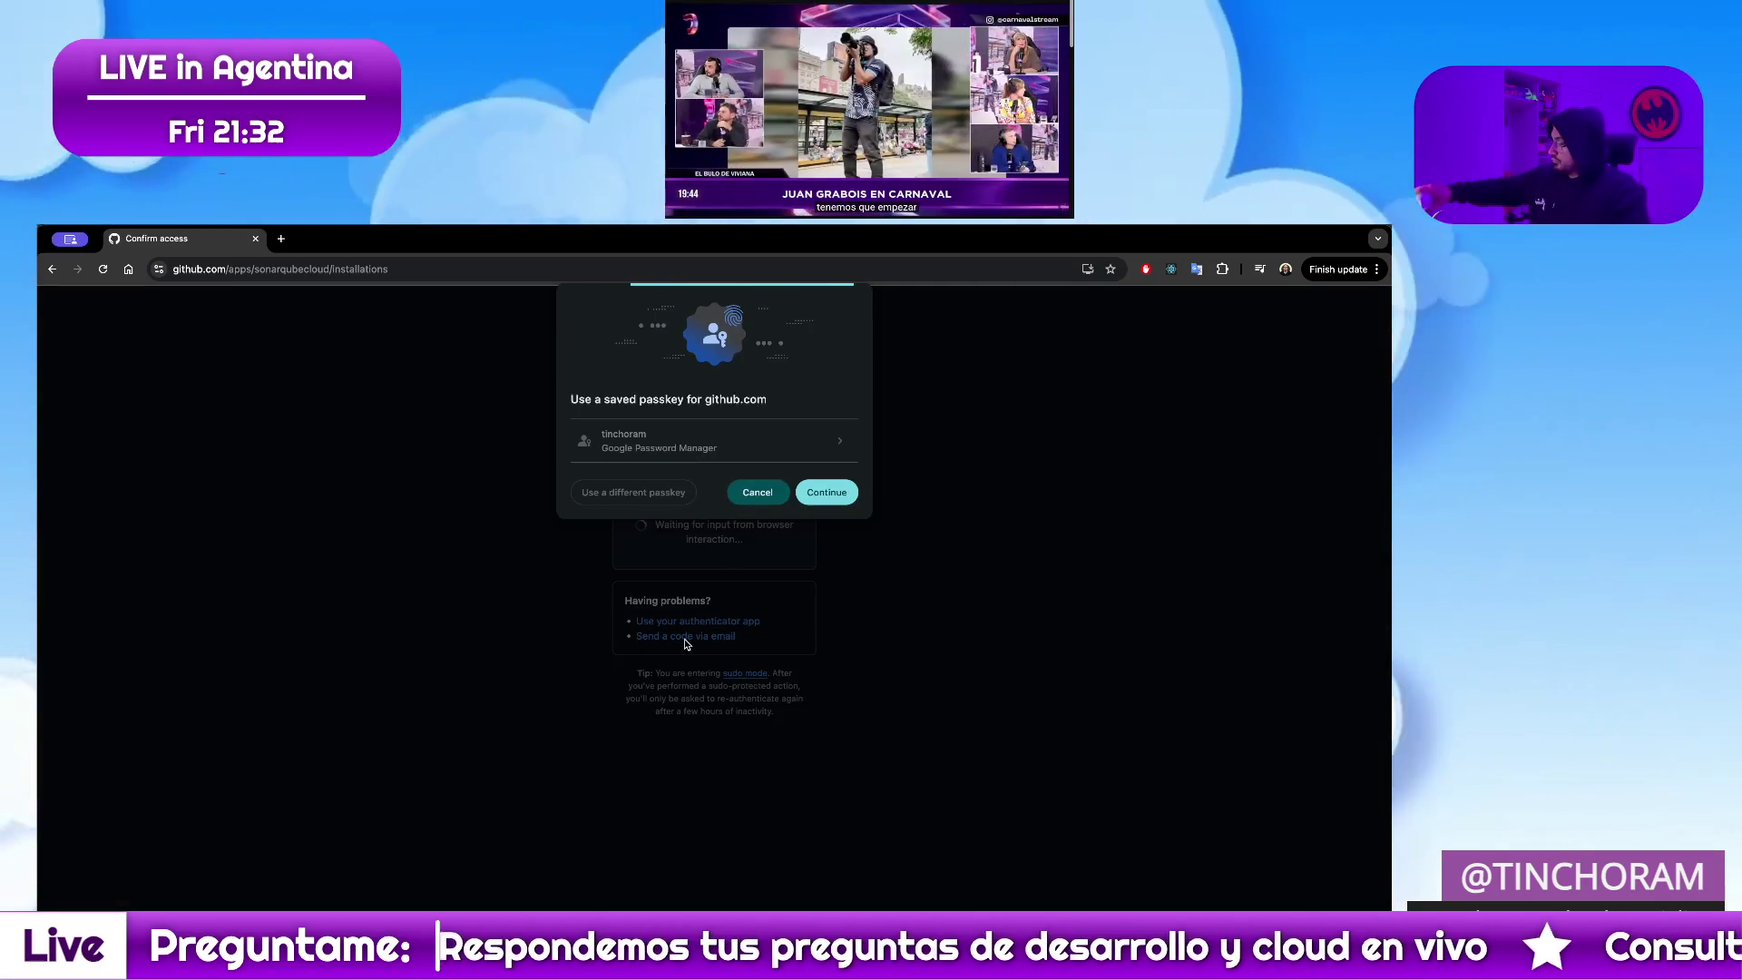
Confirm GitHub access with the saved passkey
key("Return")
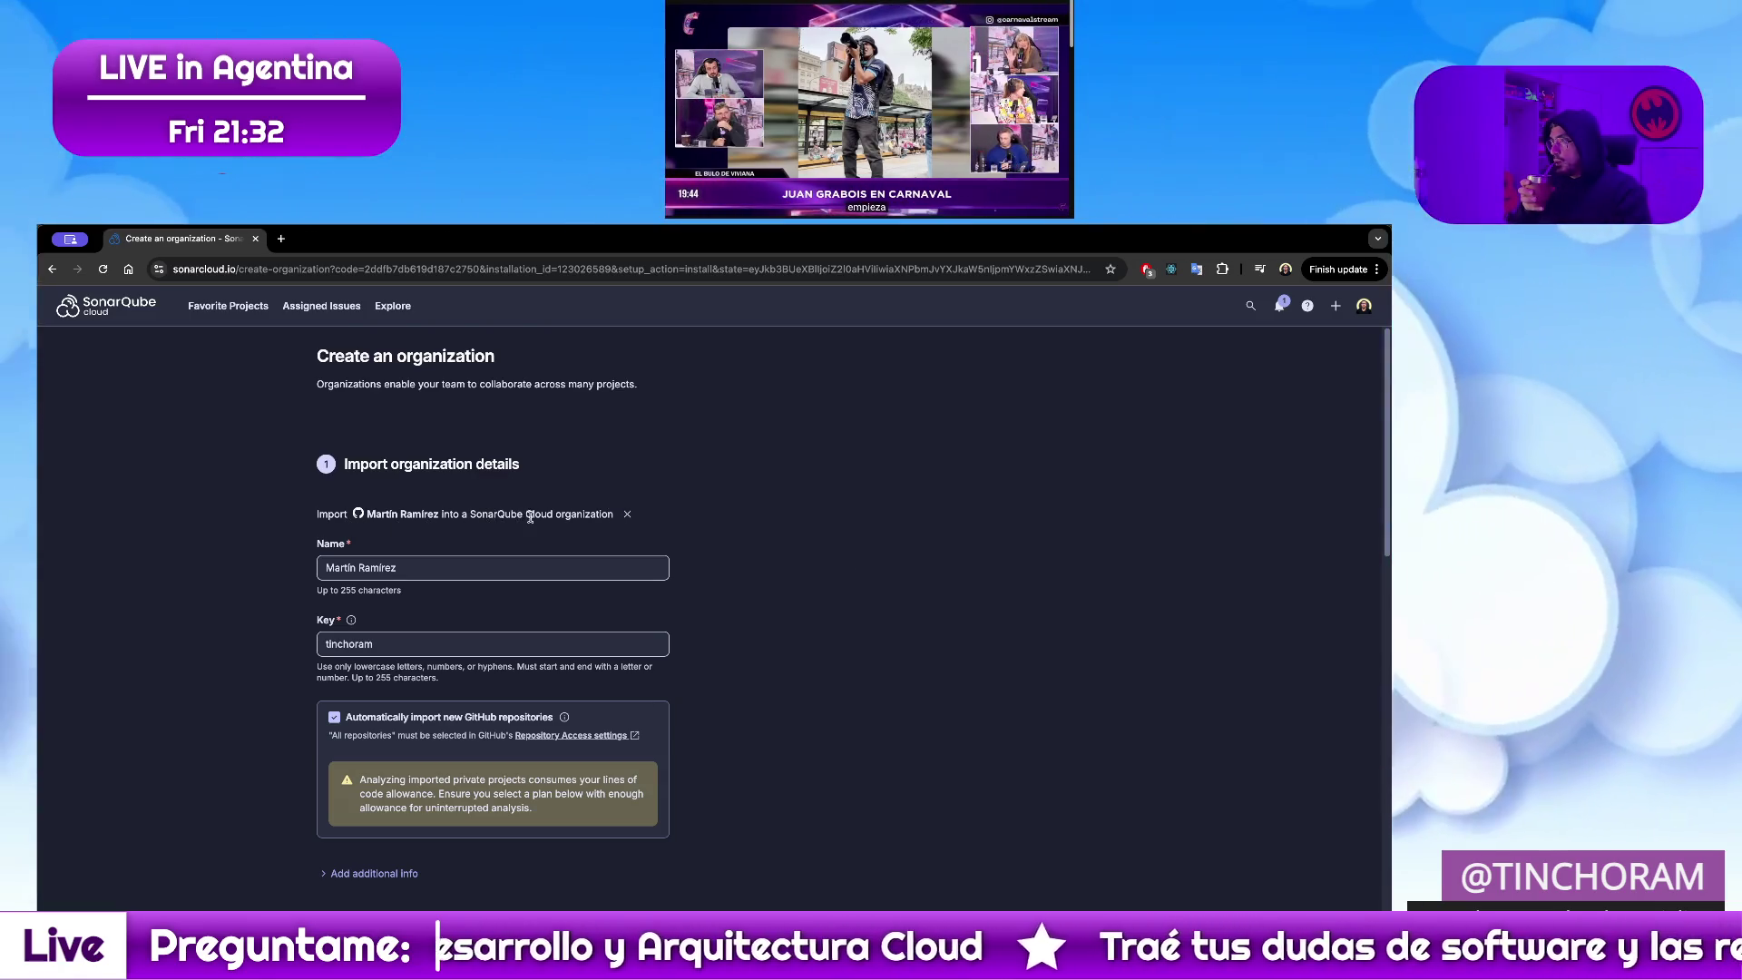
scroll(743, 537, "down", 1)
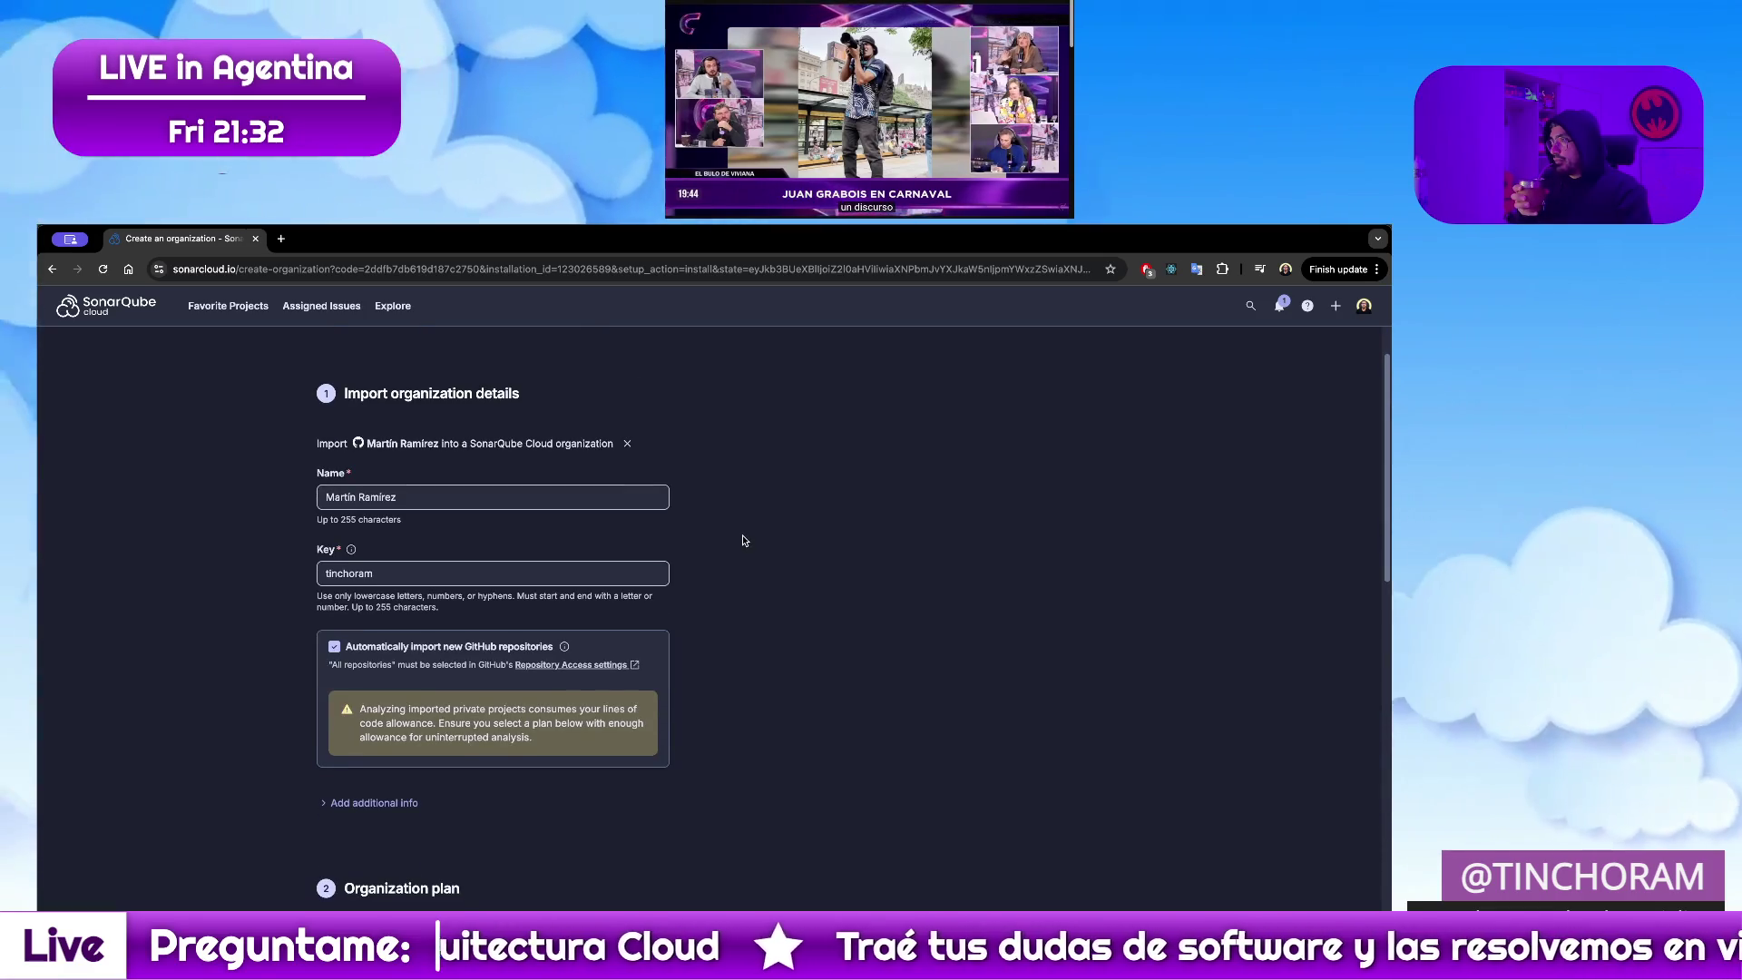
scroll(747, 542, "down", 2)
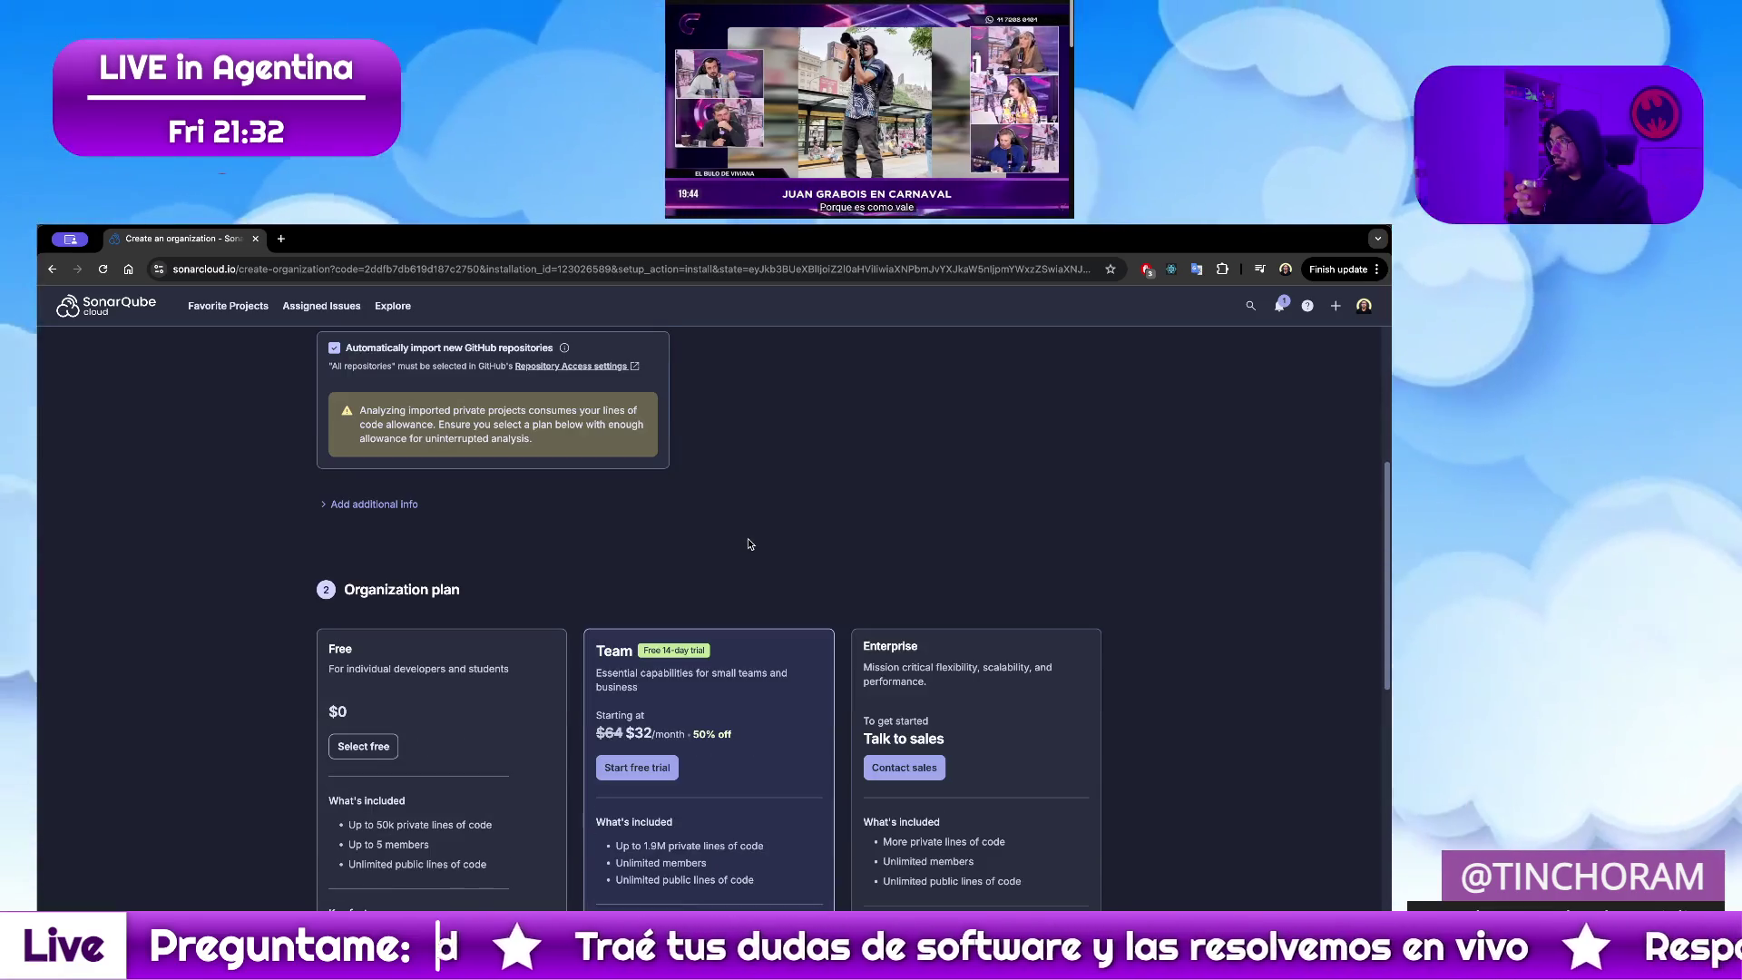
Select the Free plan for the organization
left_click(364, 728)
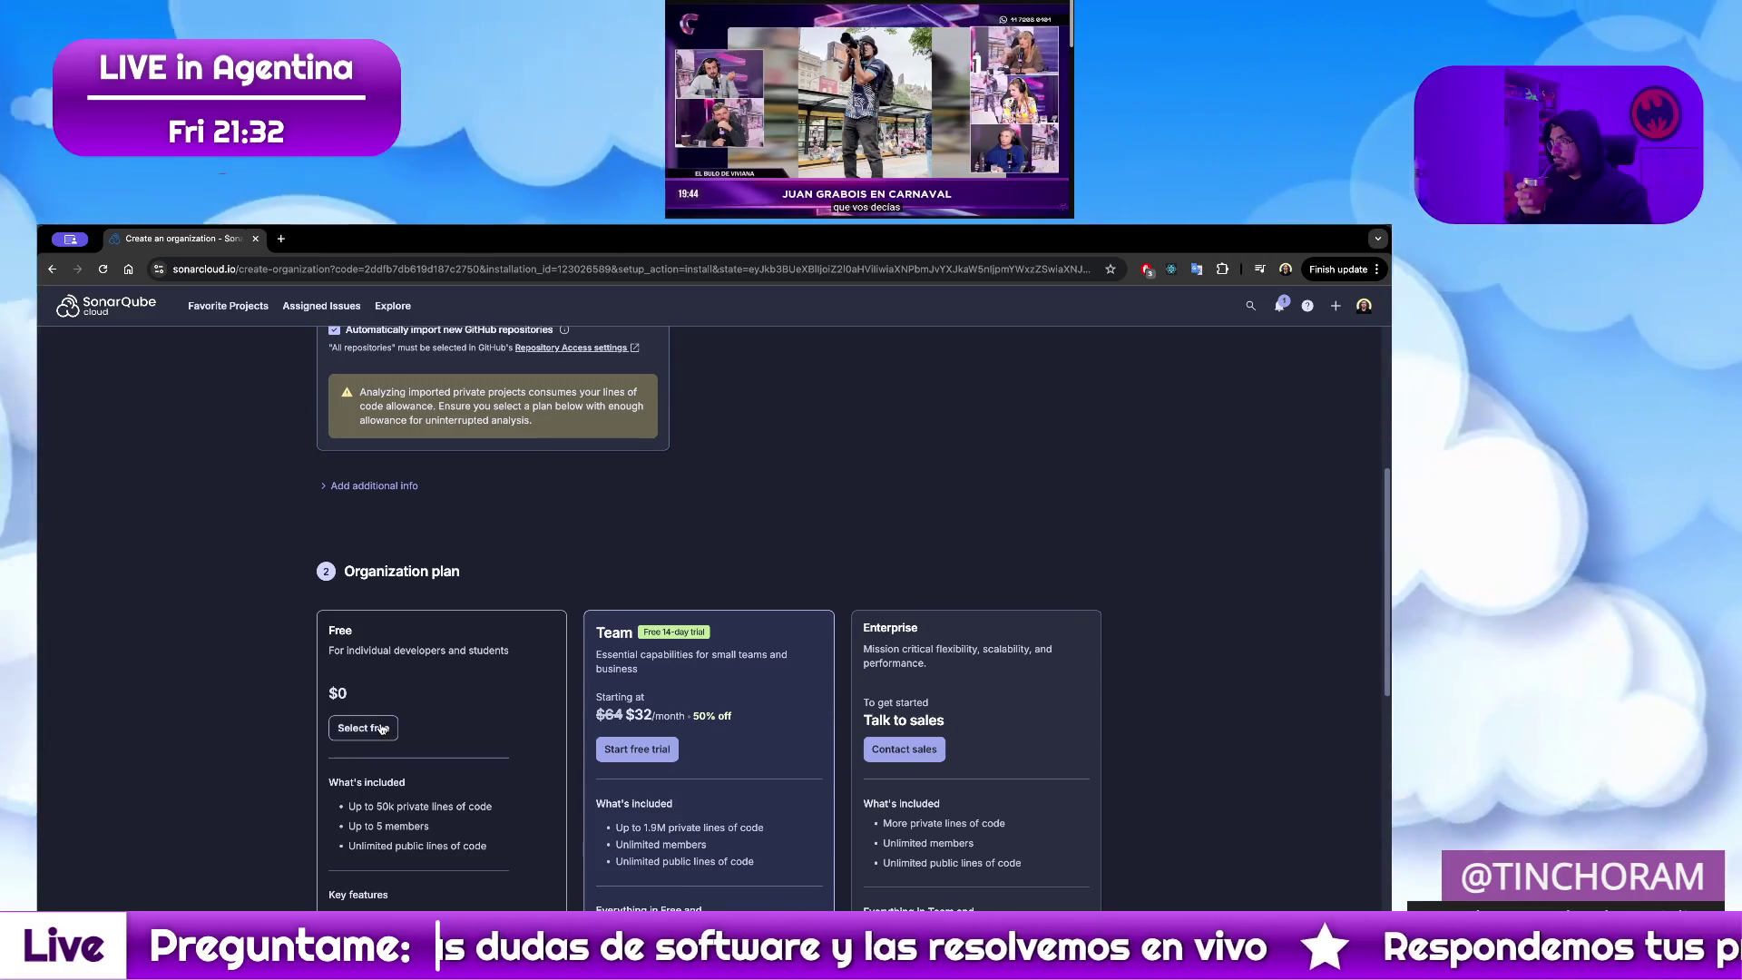
scroll(450, 764, "down", 3)
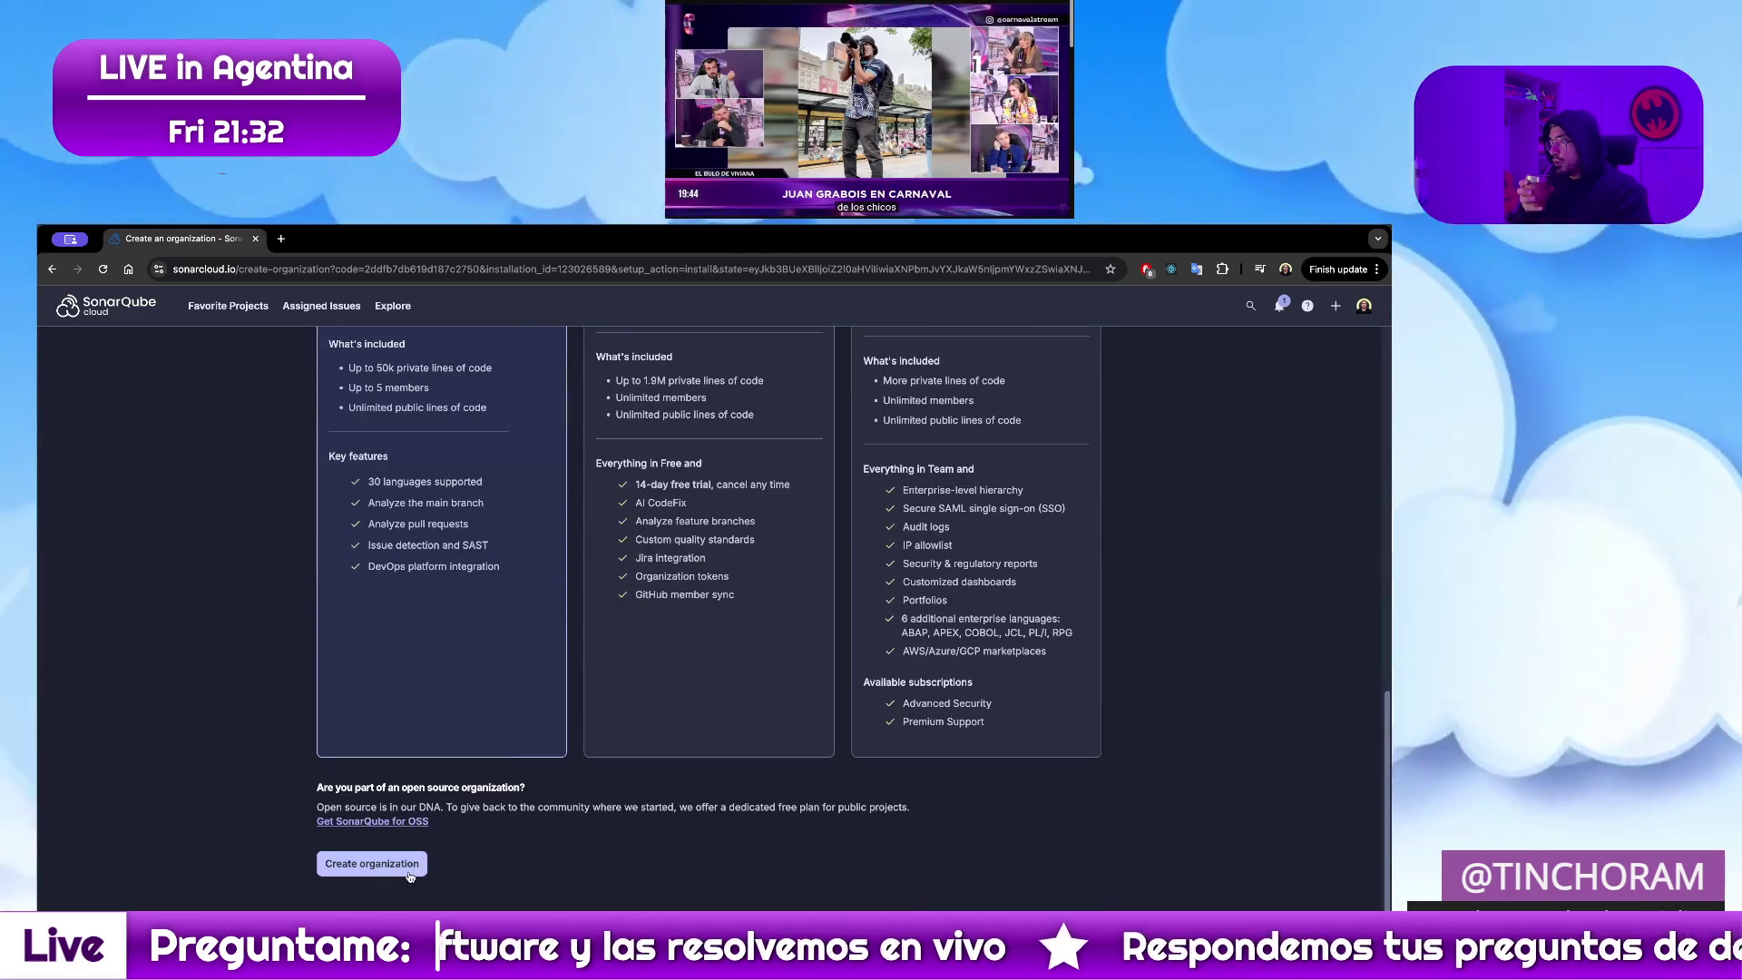
scroll(231, 676, "up", 5)
scroll(229, 675, "up", 1)
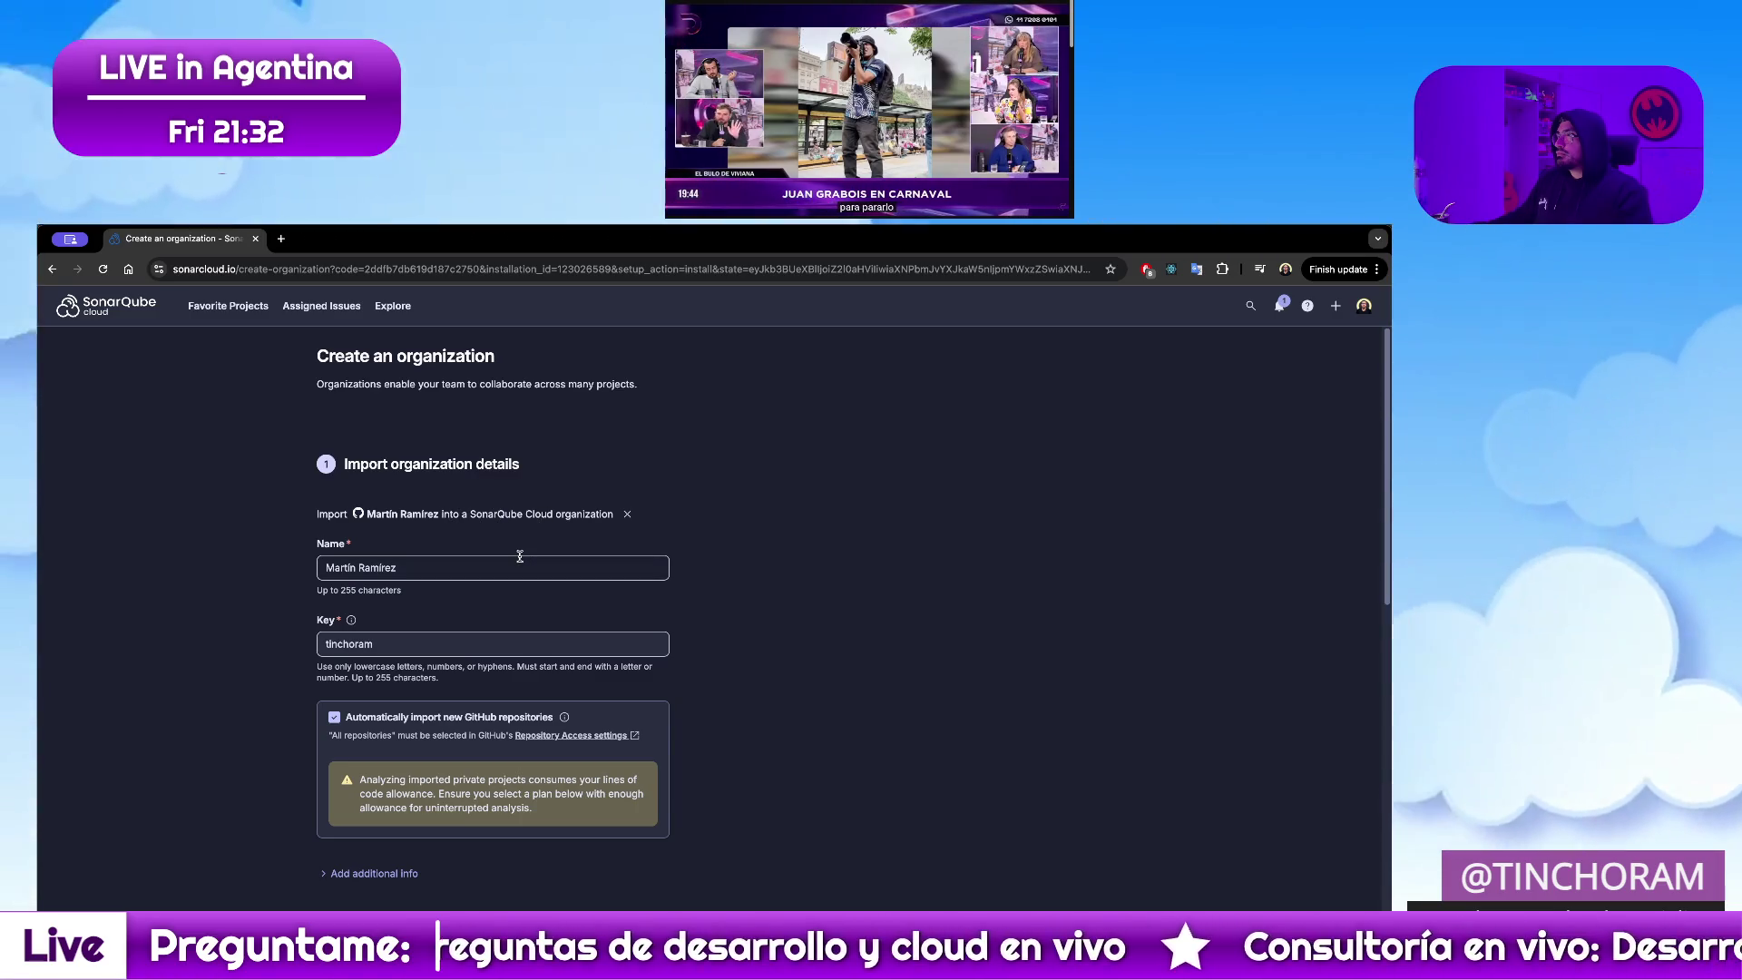
scroll(922, 603, "down", 10)
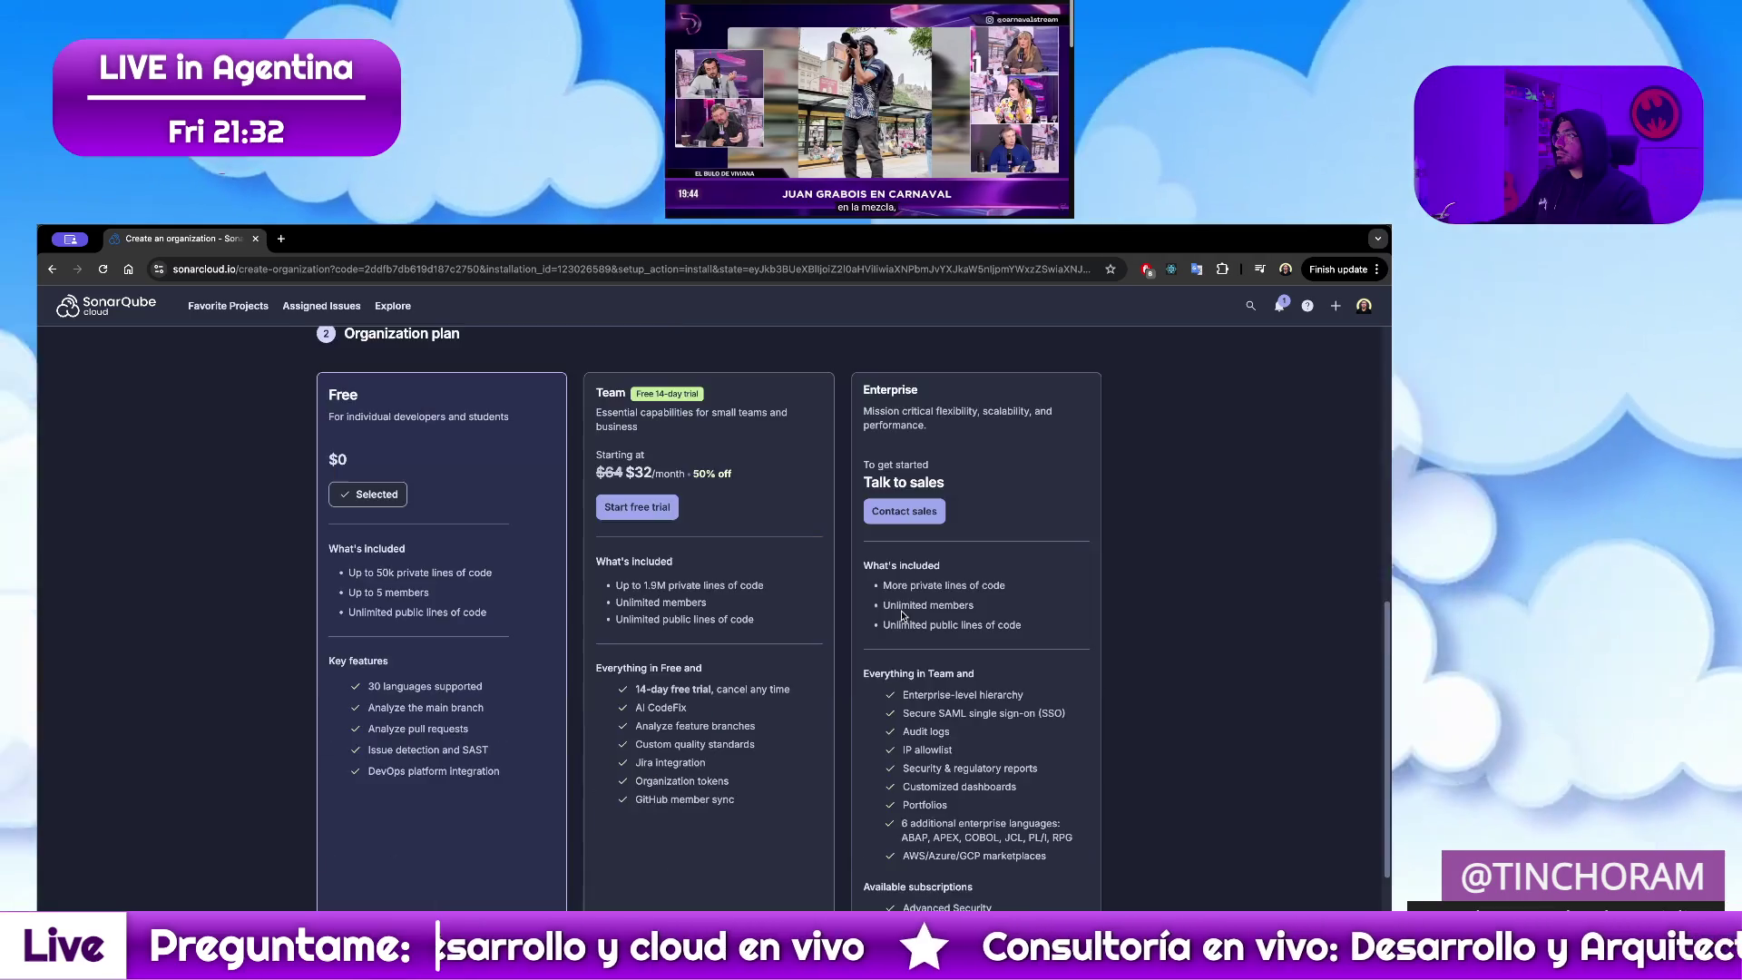
scroll(706, 763, "down", 5)
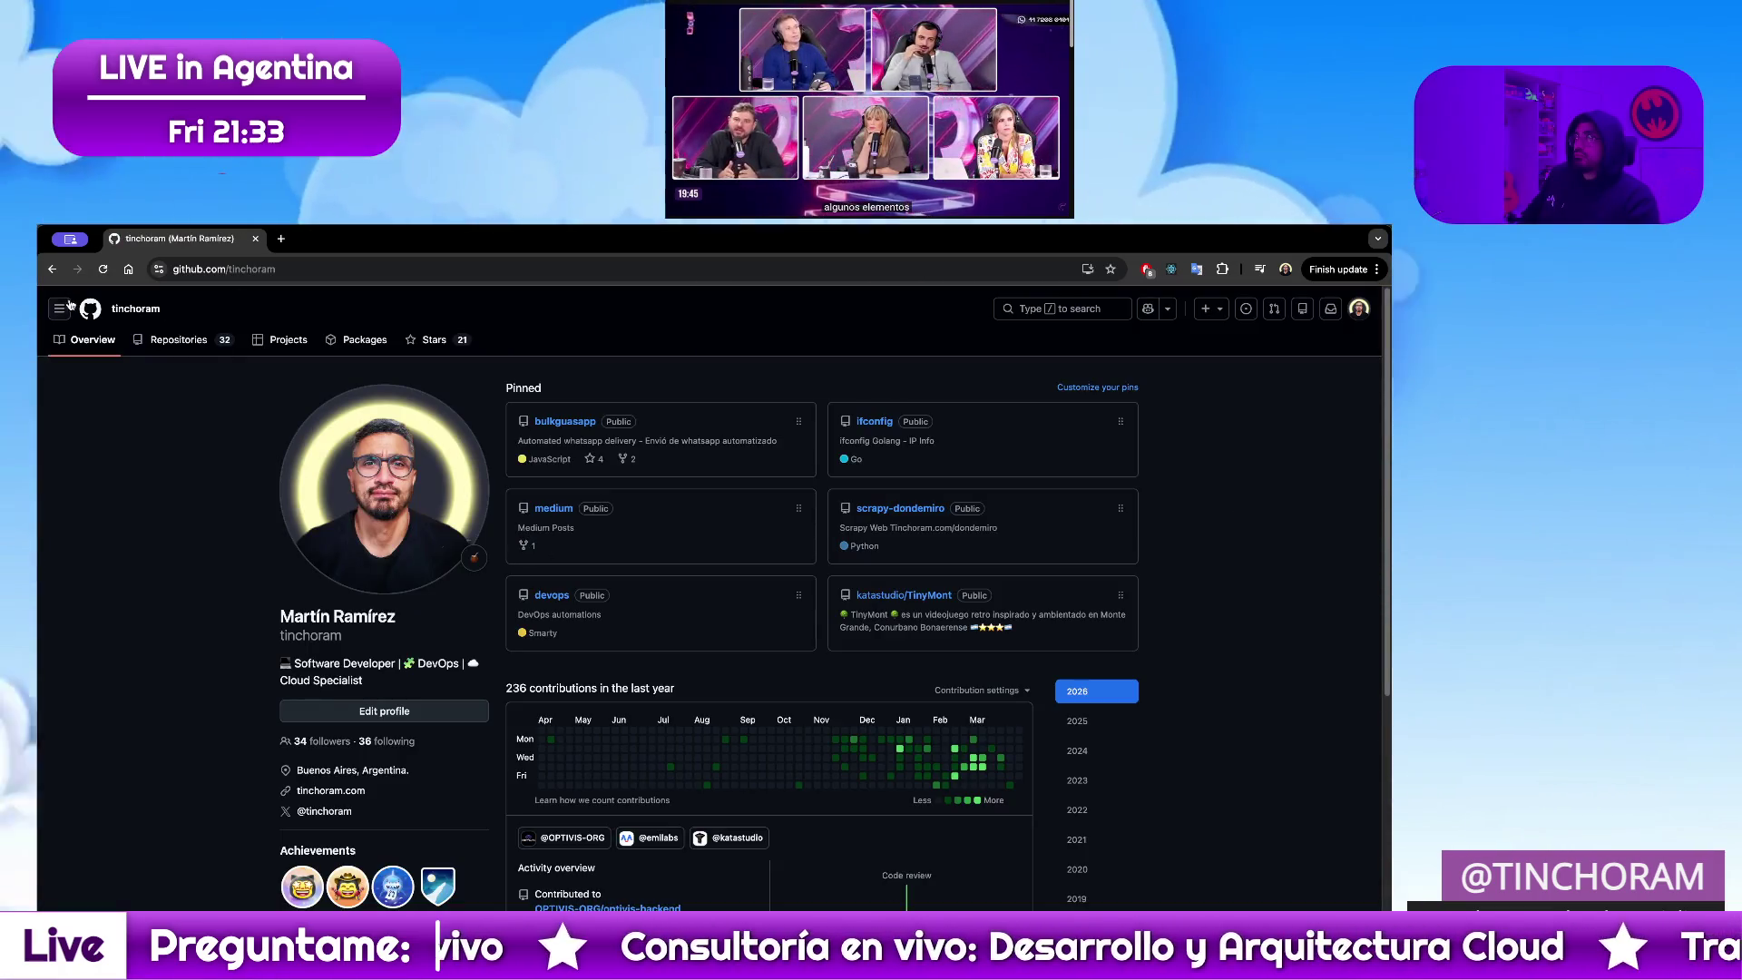
Go back to the SonarQube Cloud organization projects page
key("alt+Left")
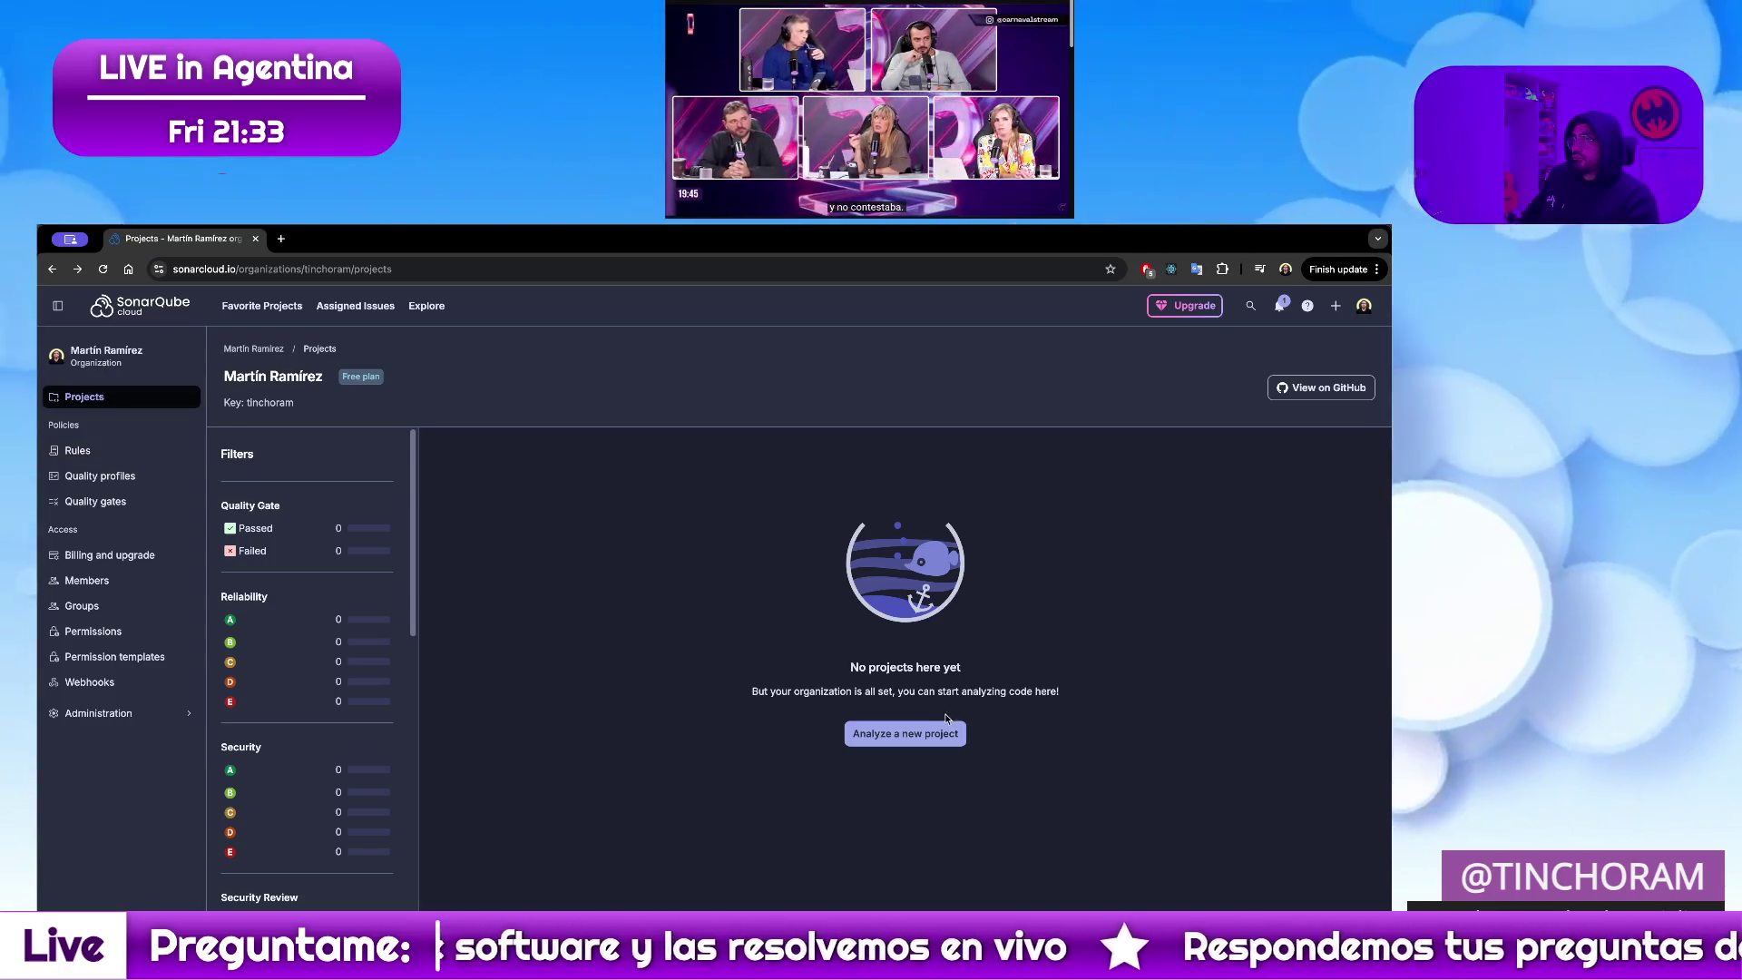
Analyze a new project, selecting UPE-TESTING-2026 from the imported organization and setting it up
left_click(906, 734)
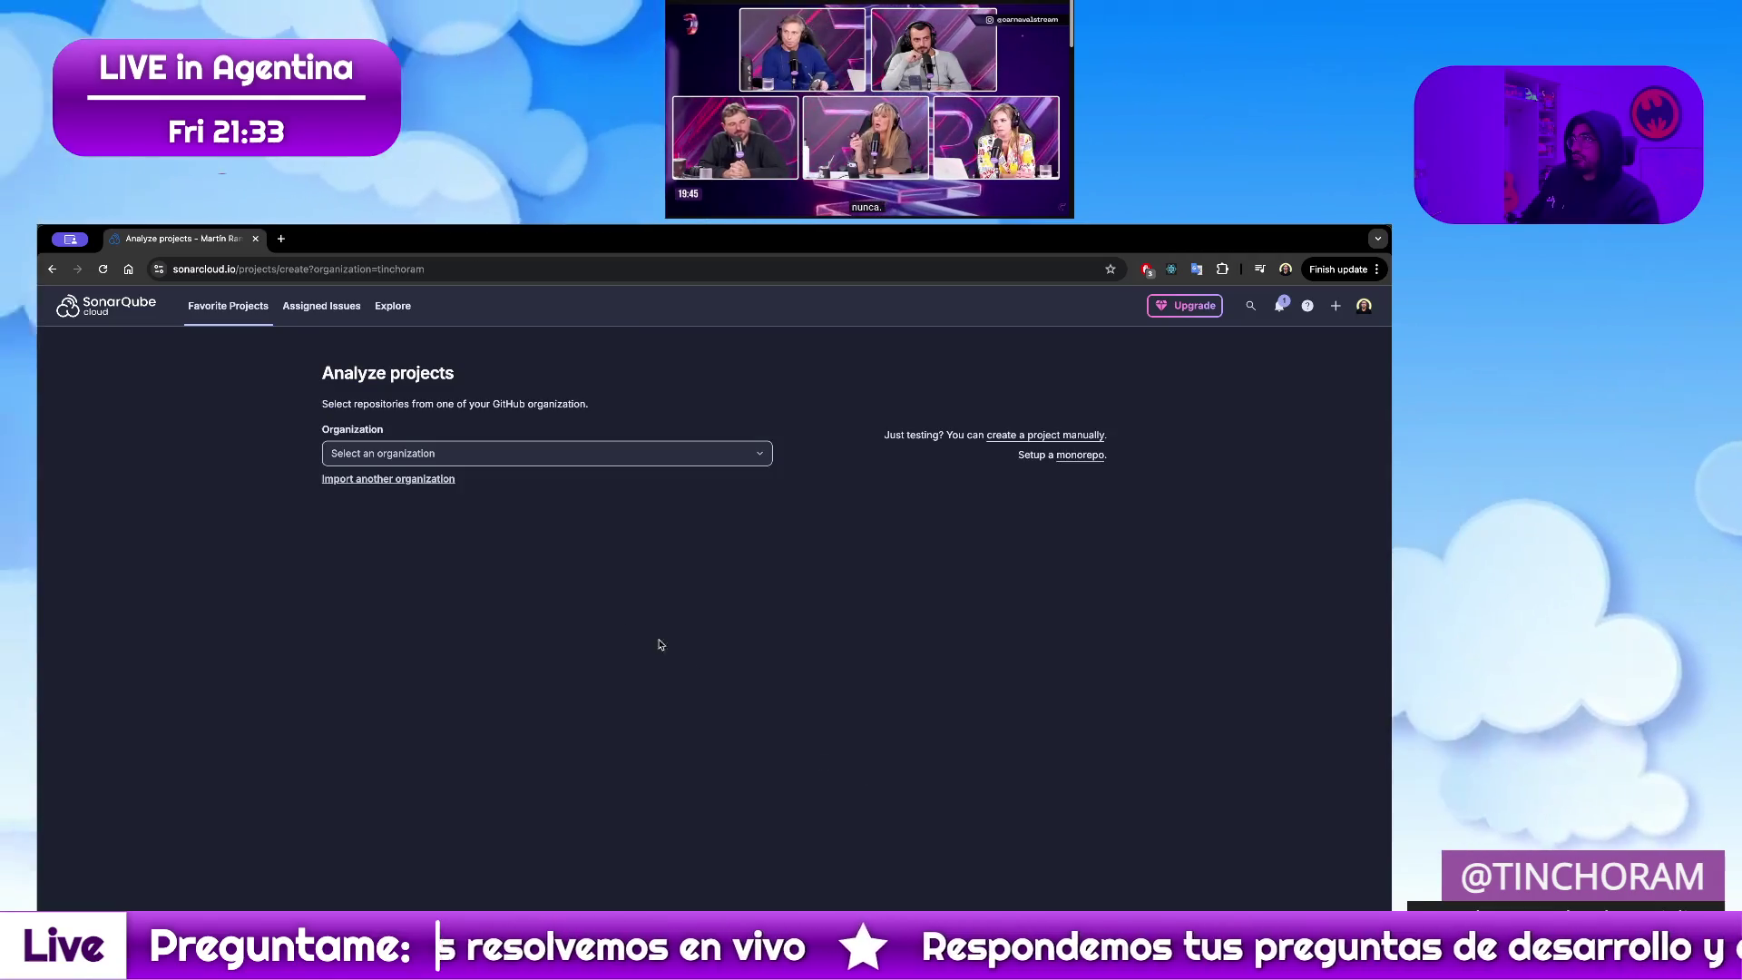
left_click(605, 456)
left_click(743, 491)
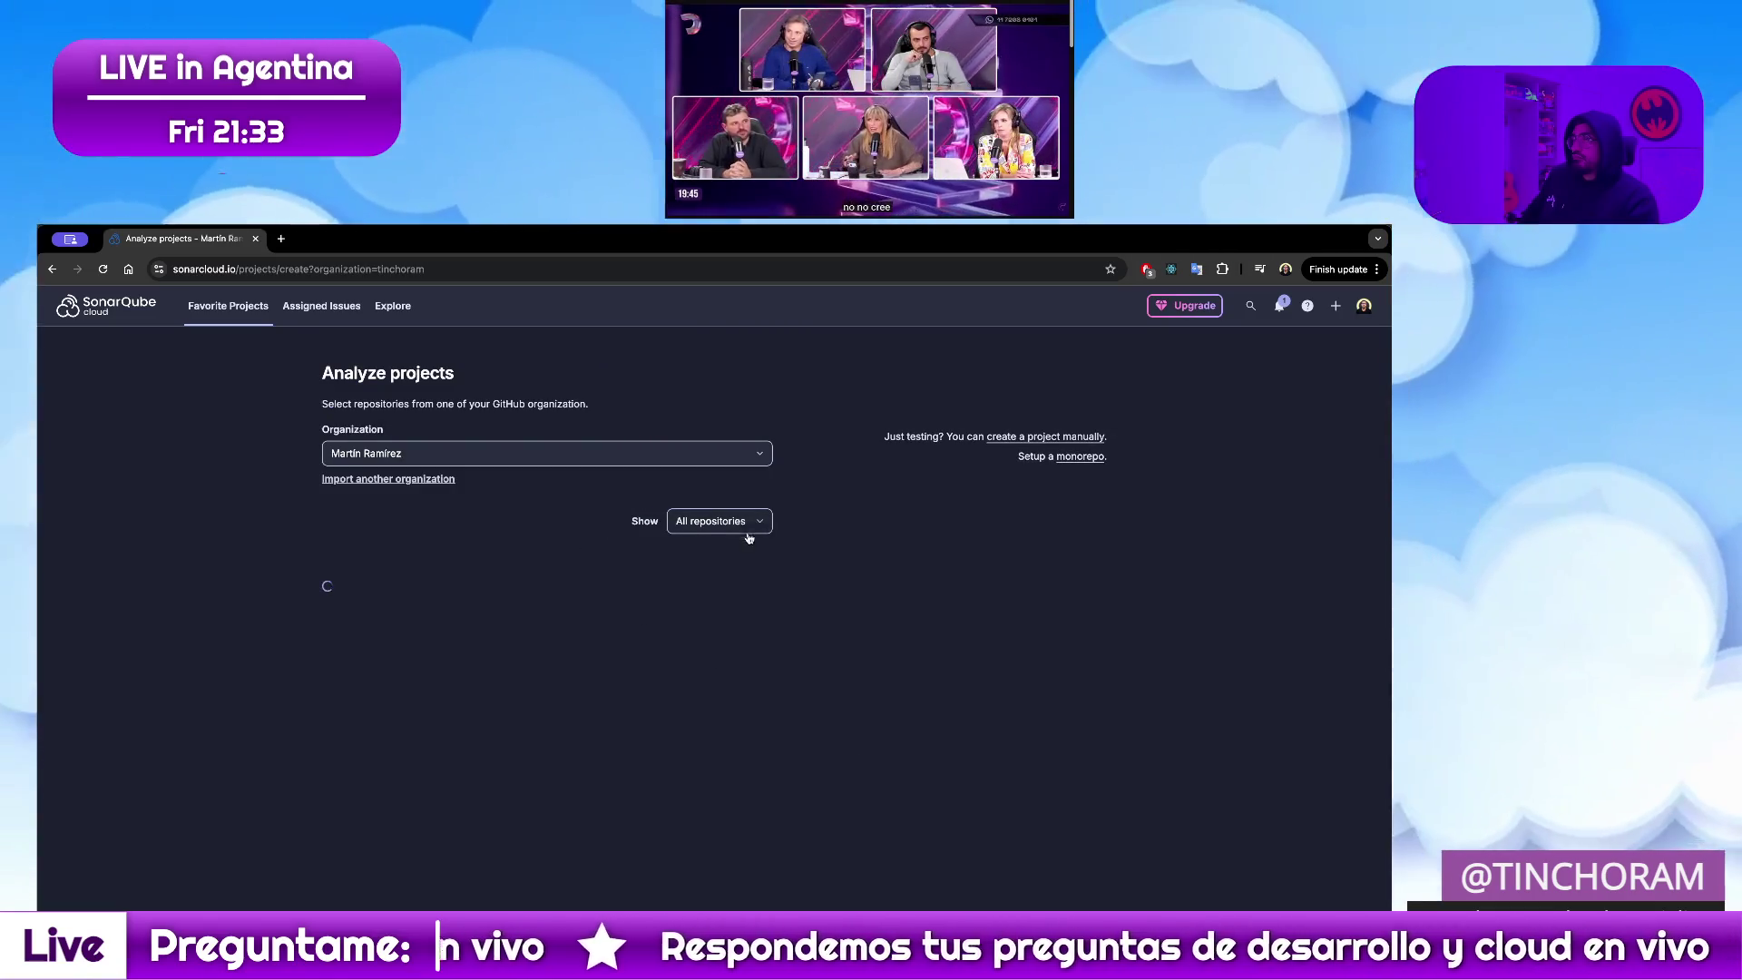
left_click(490, 602)
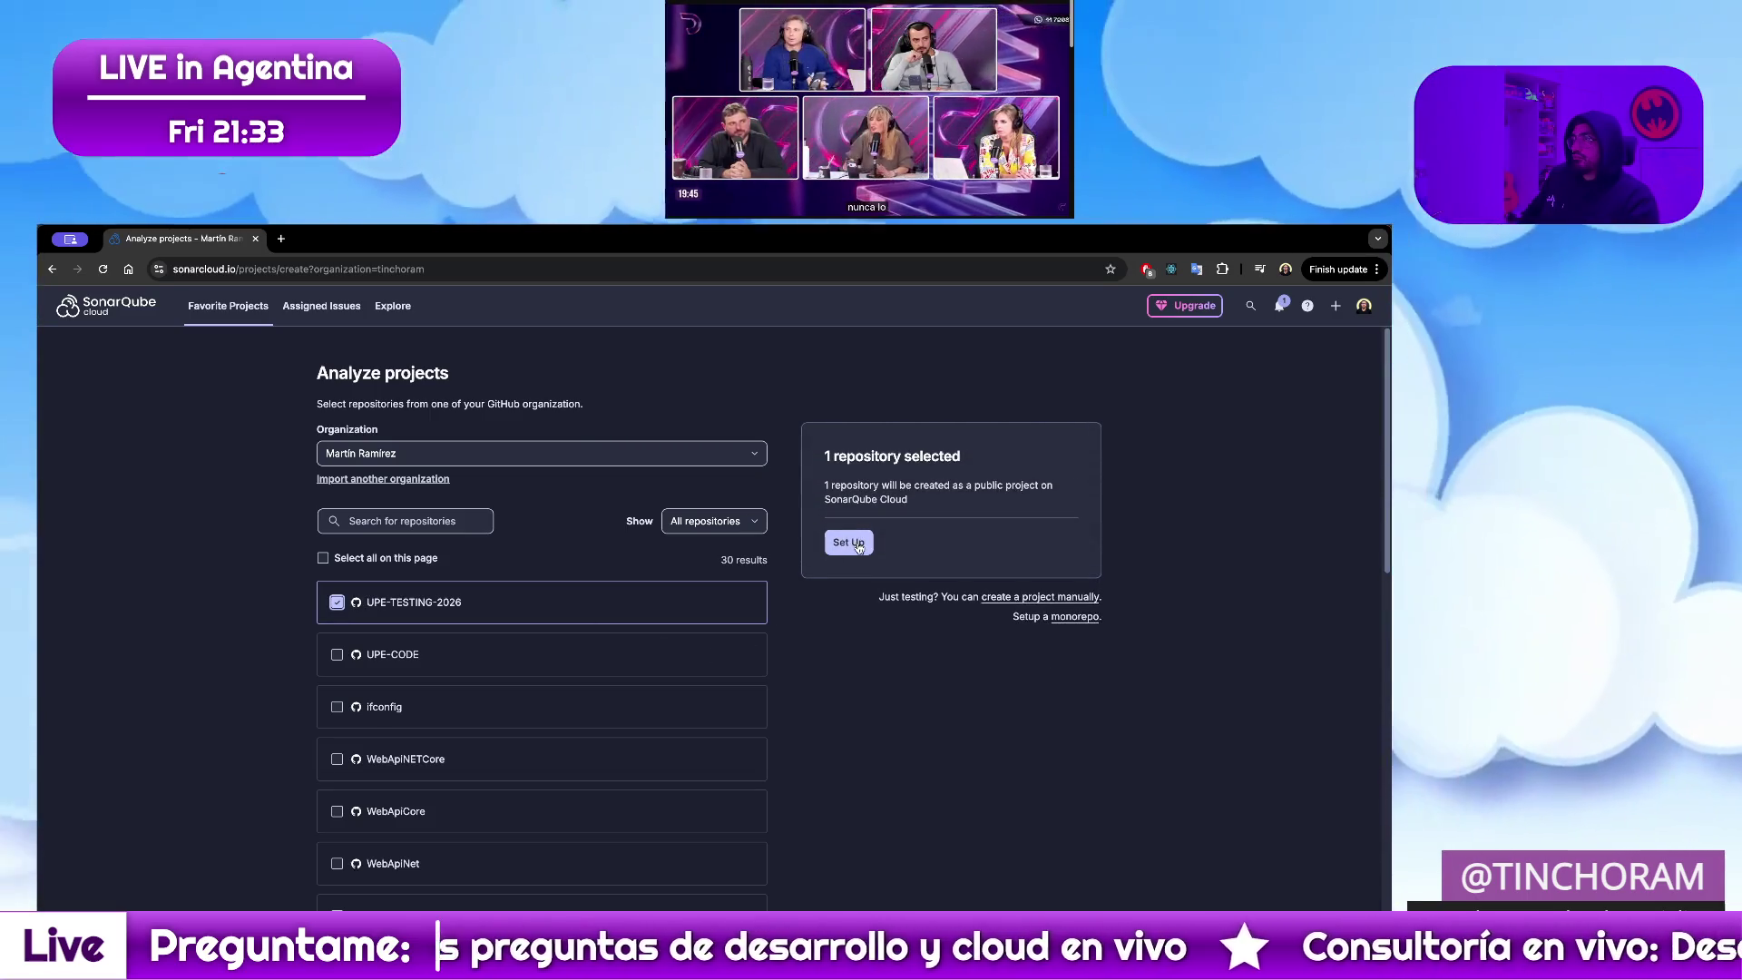
left_click(848, 541)
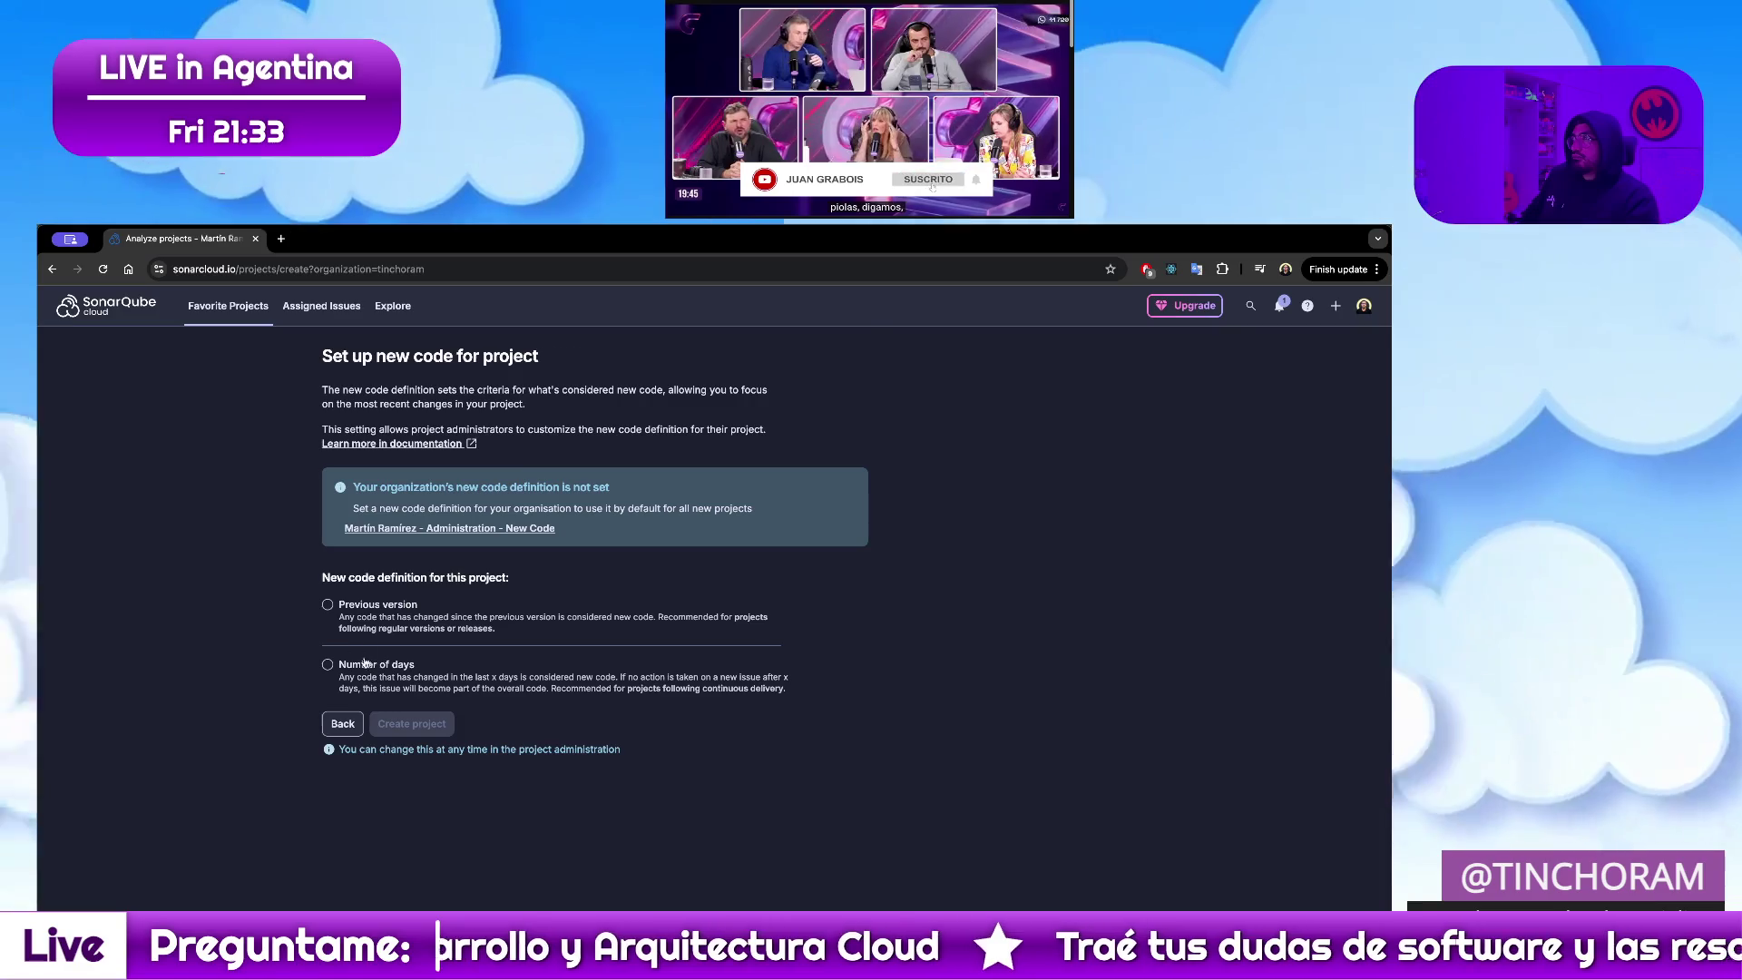
Create the project with 'Previous version' as its new code definition
left_click(475, 678)
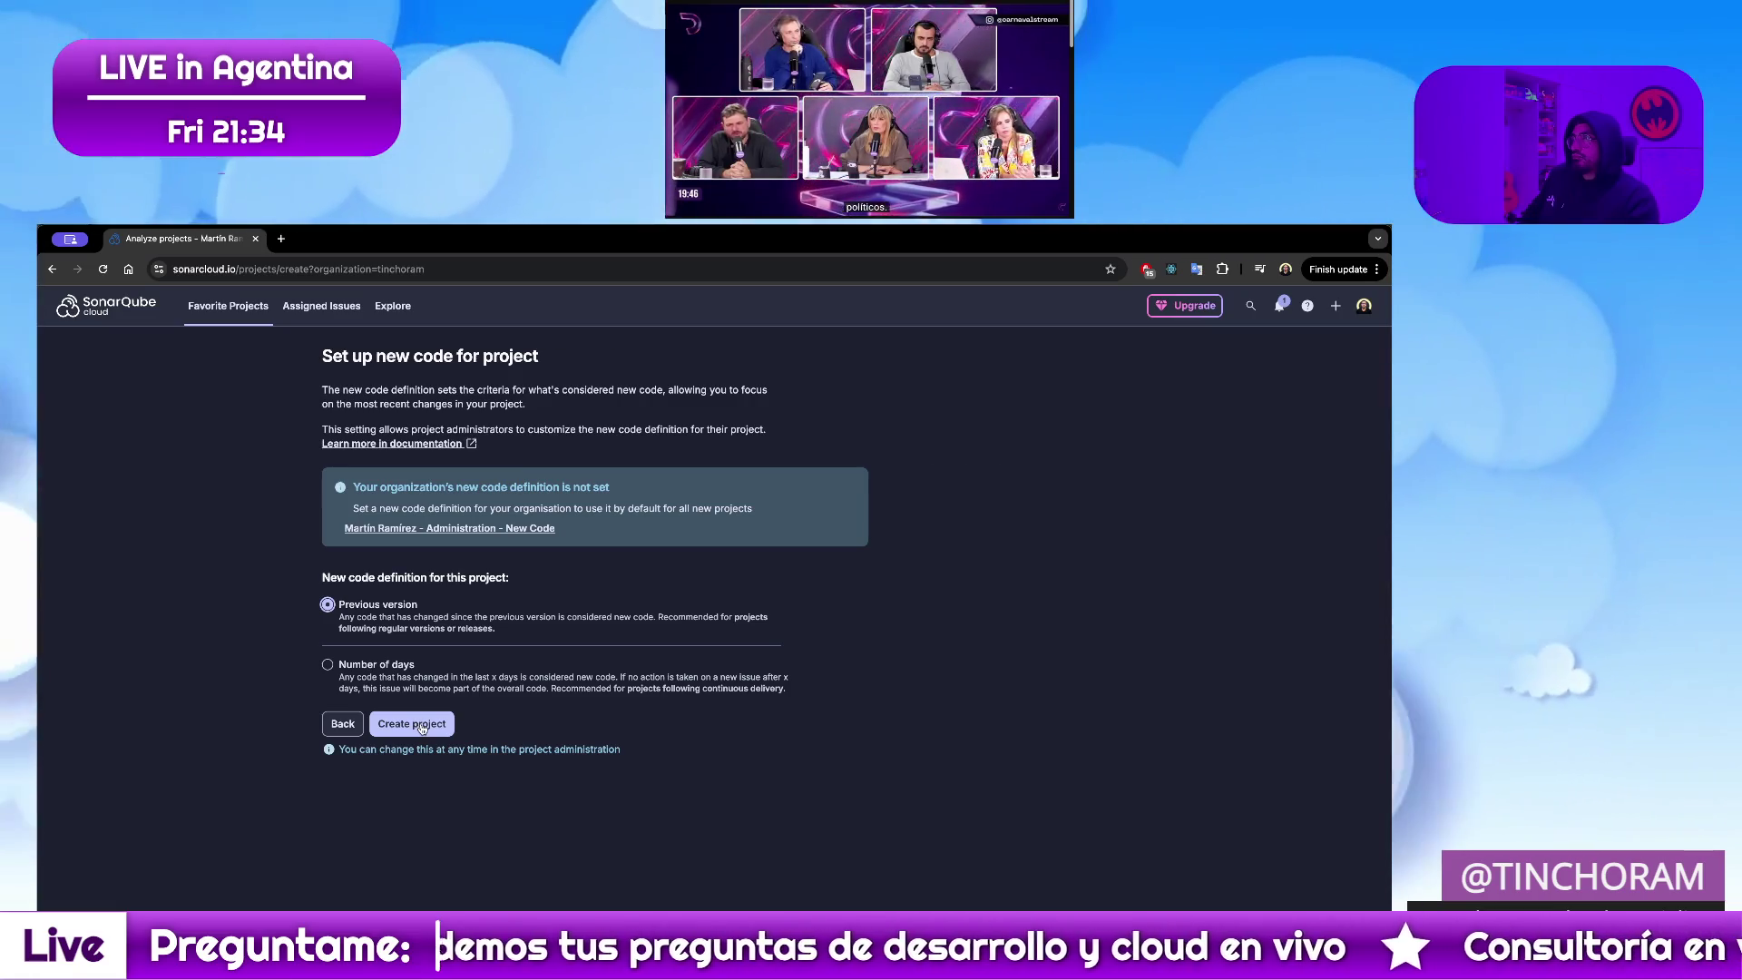
left_click(416, 724)
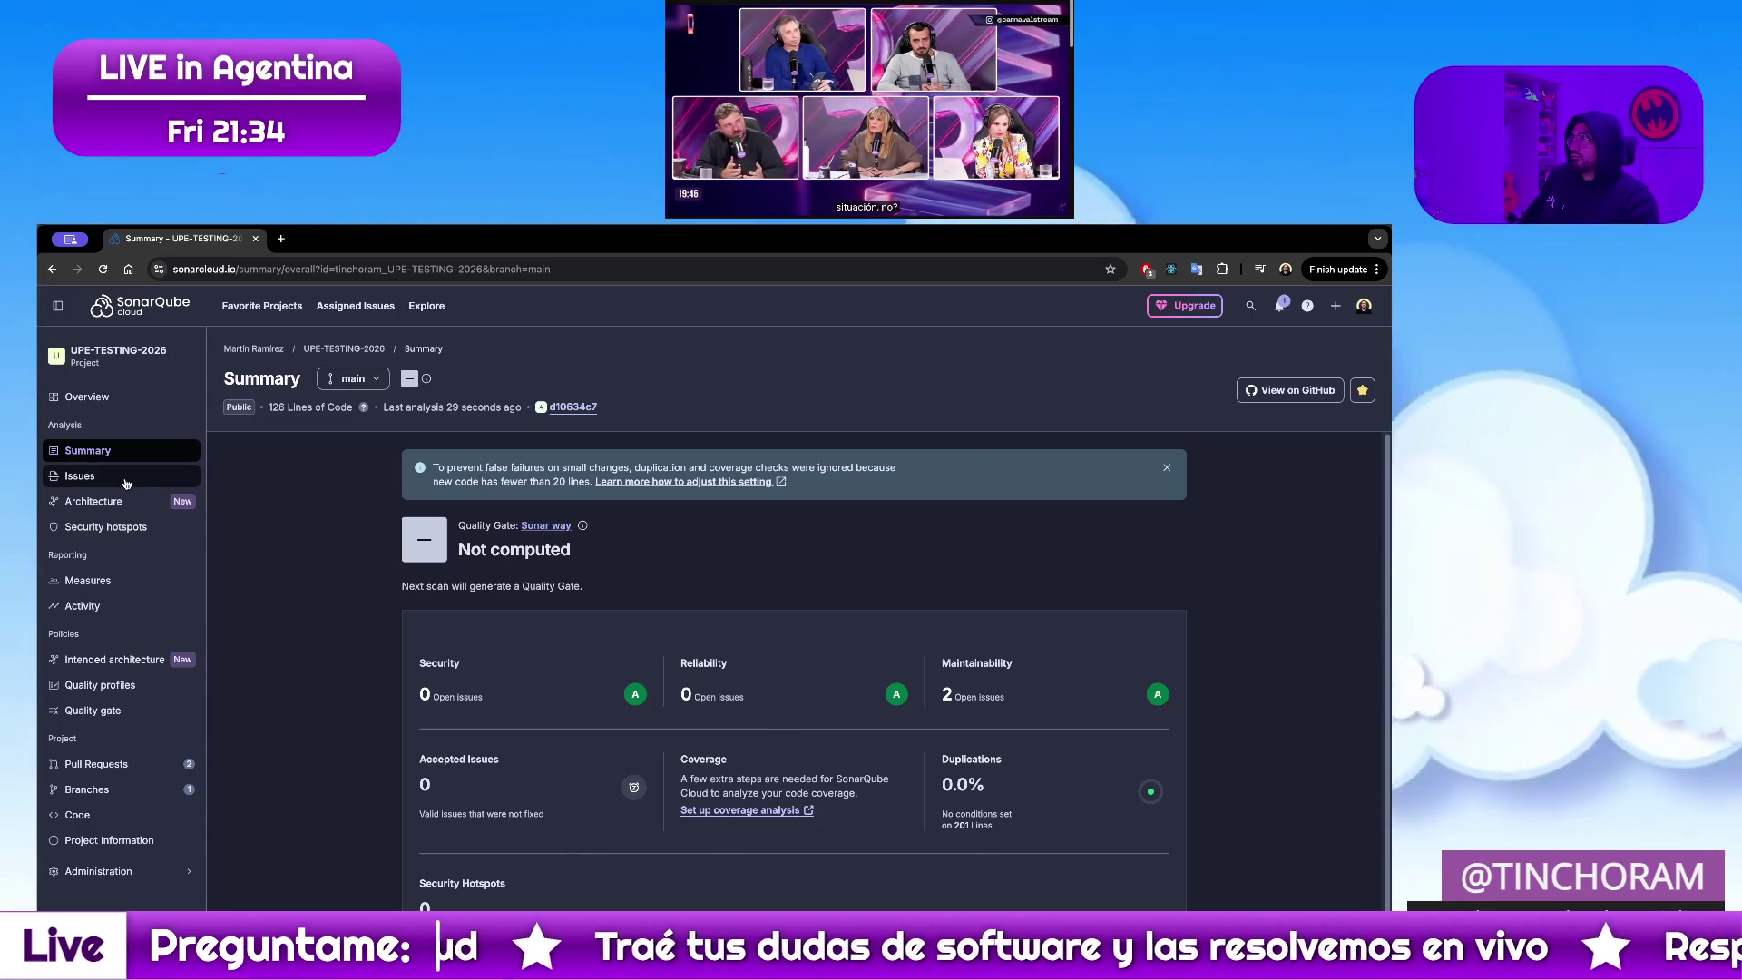
Go to the project's Issues list and finish the Clean Code introductory tour
left_click(124, 482)
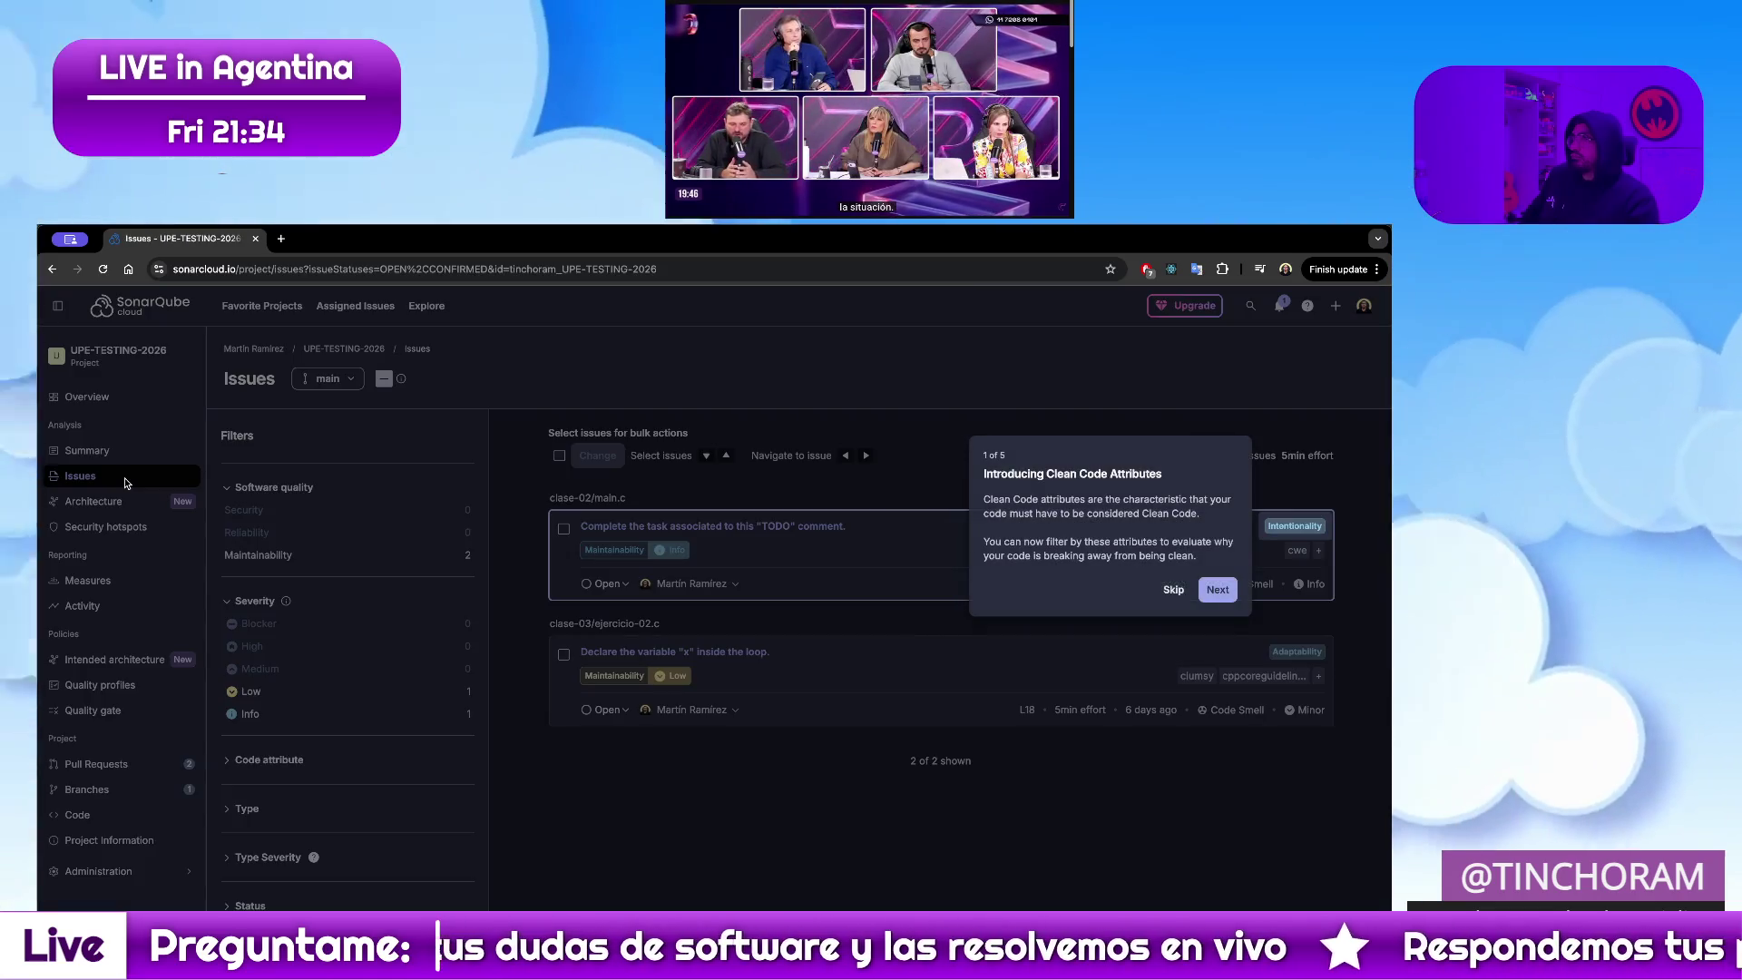
left_click(1217, 590)
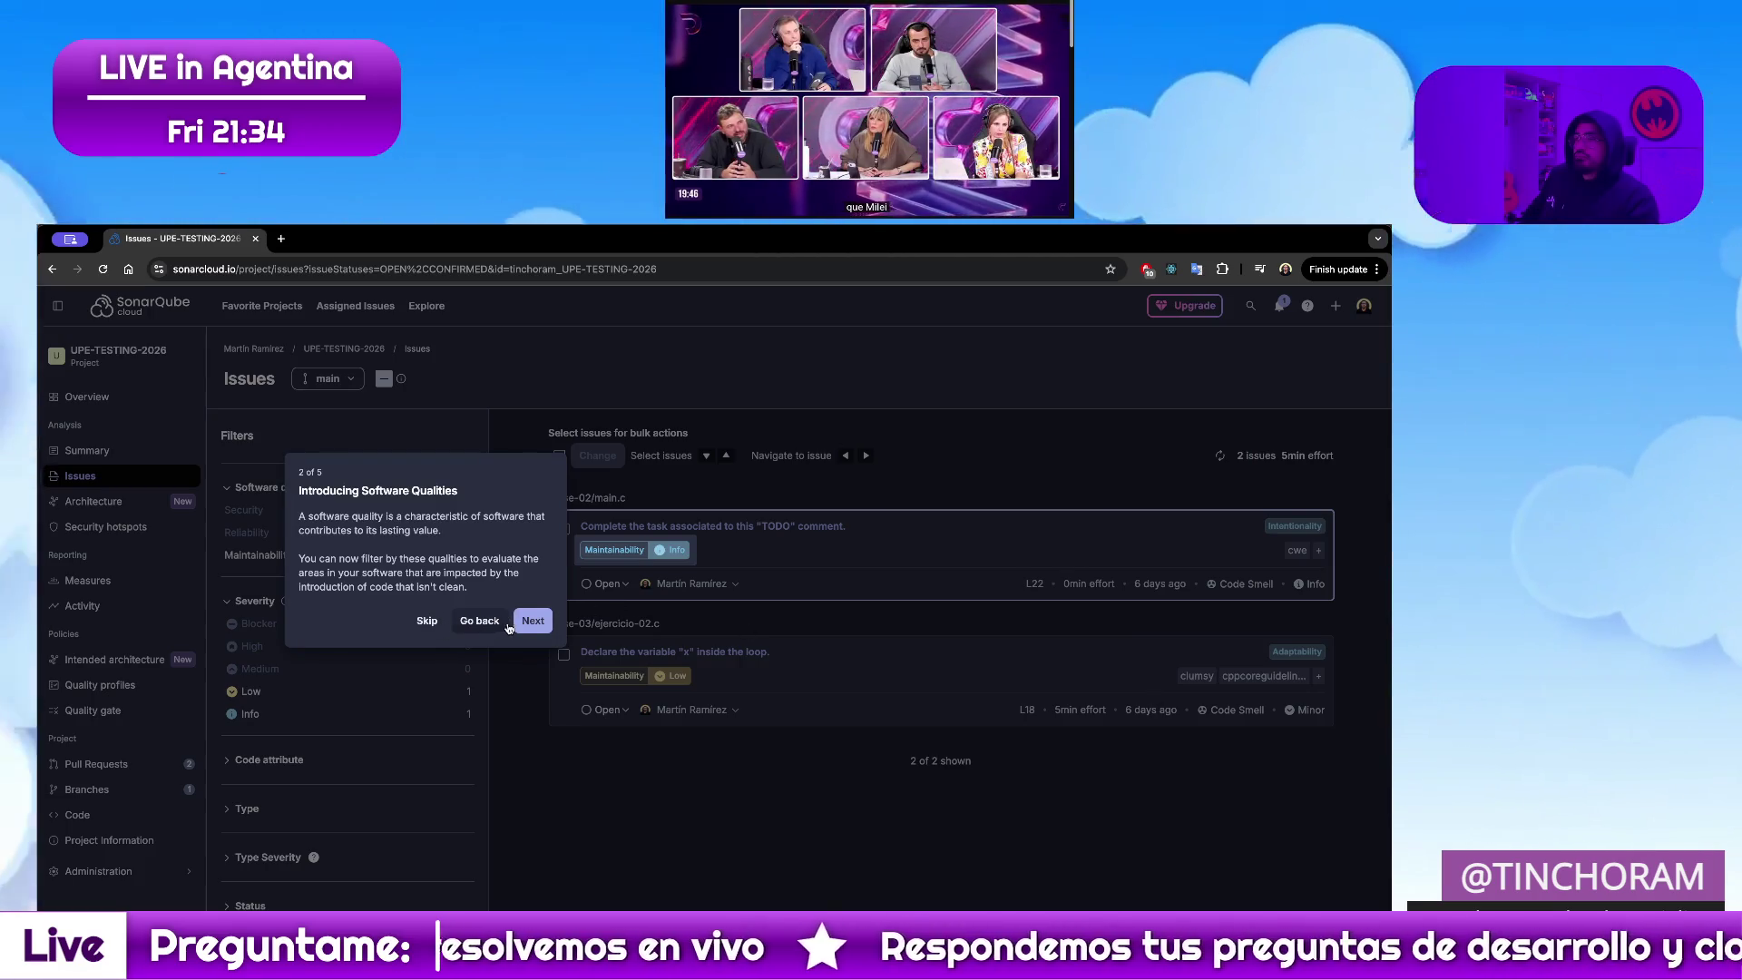
left_click(533, 622)
left_click(600, 623)
left_click(725, 691)
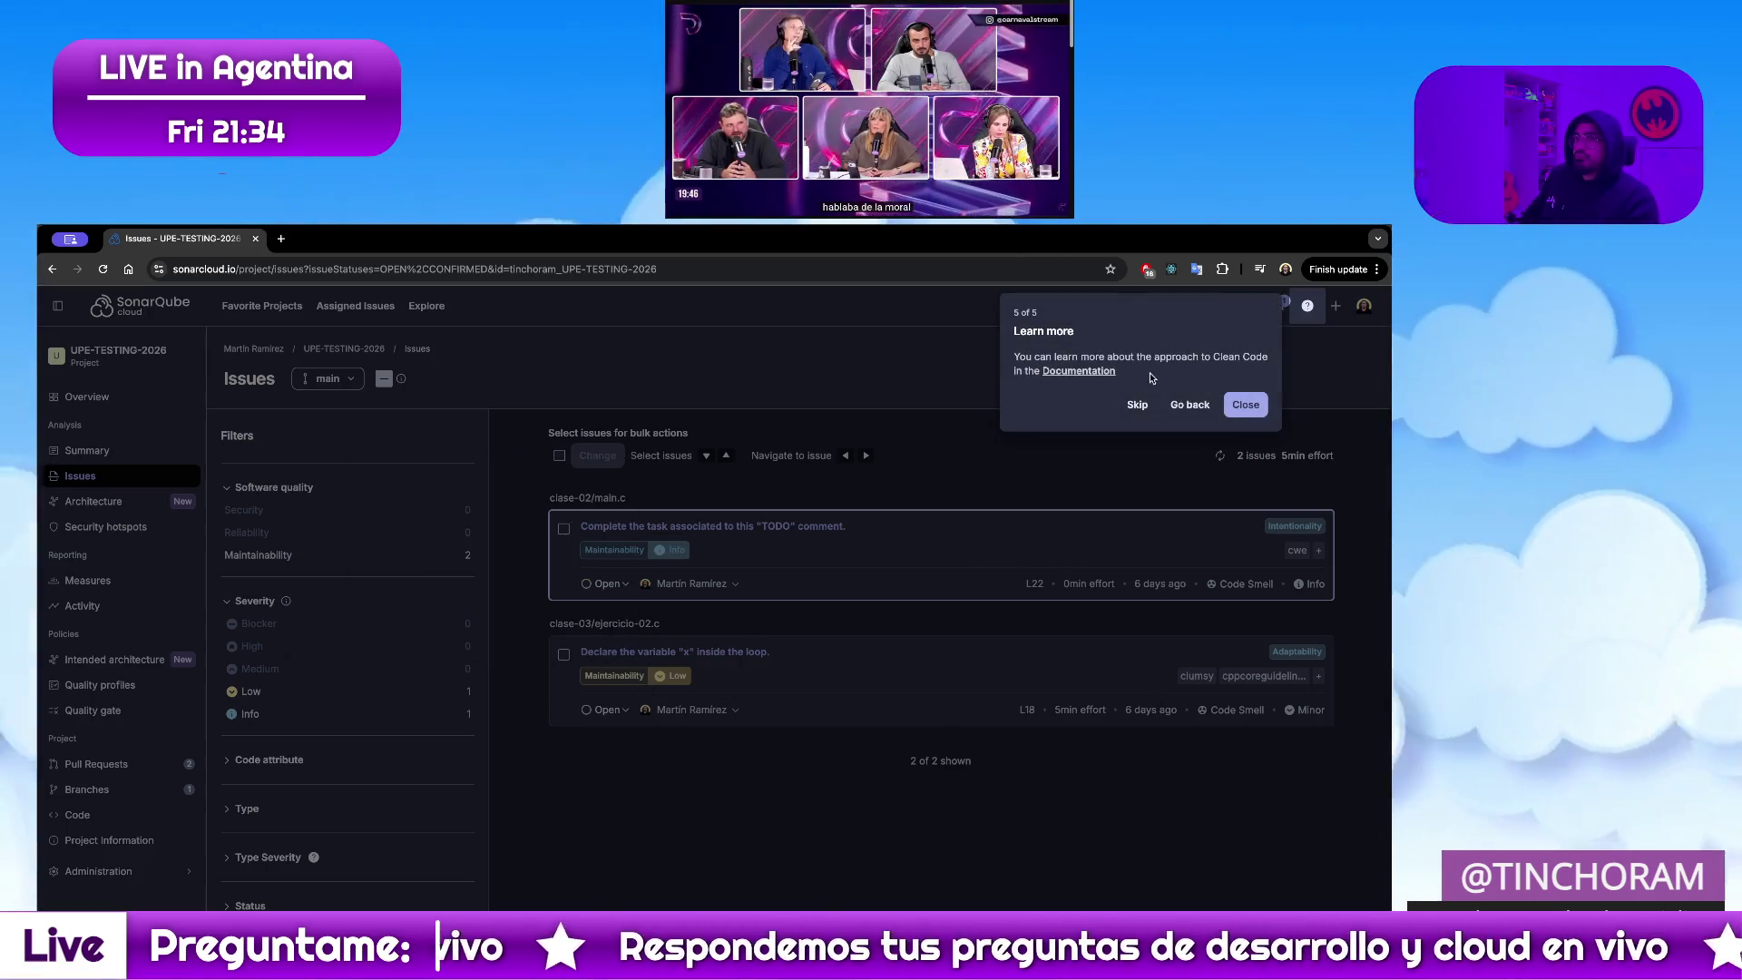
left_click(1247, 405)
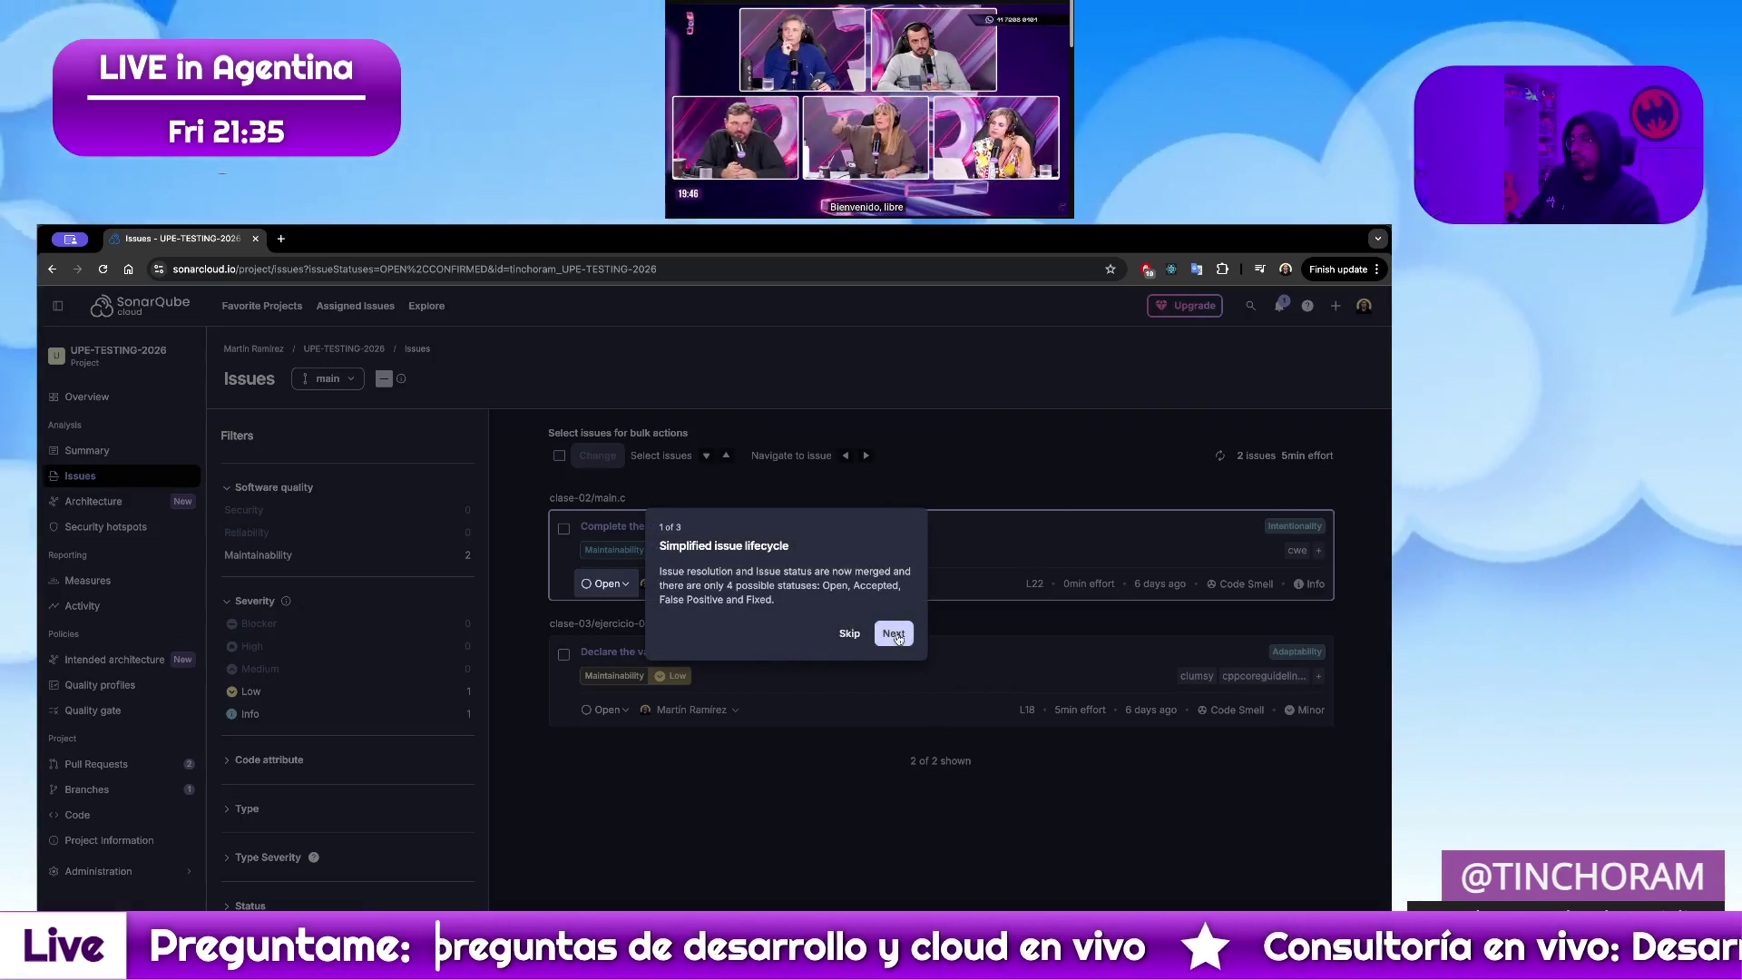
Close the issue lifecycle tour and return to the project overview
left_click(894, 632)
key("Return")
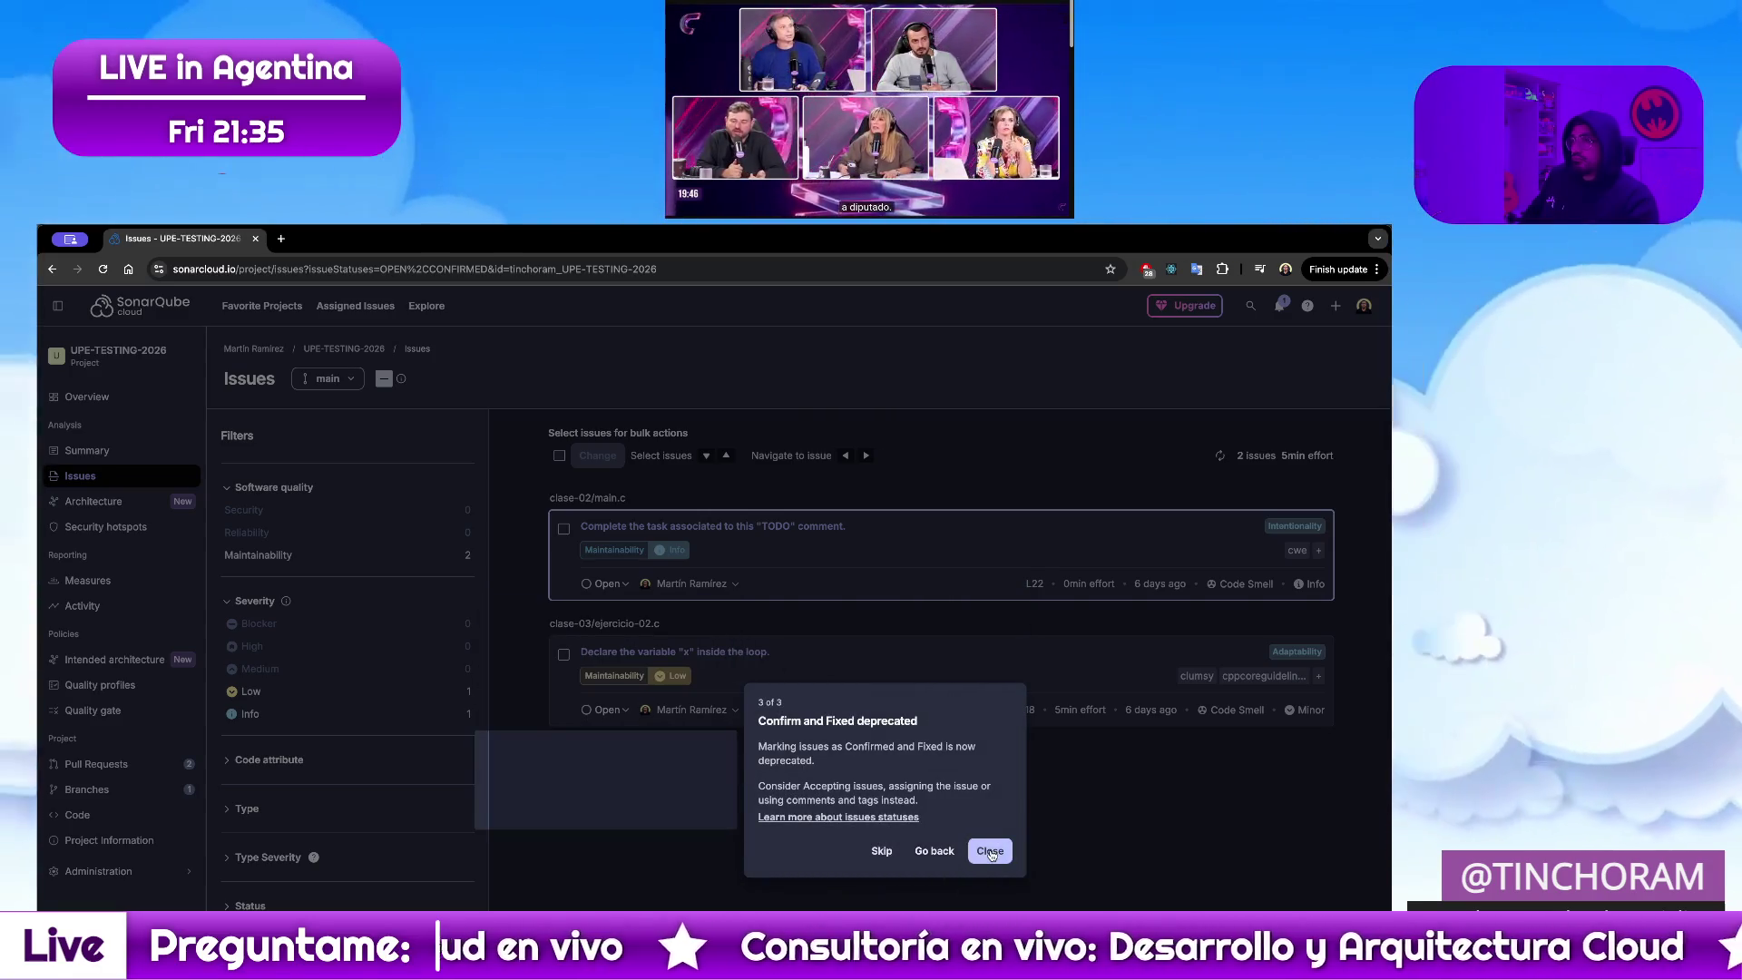
left_click(990, 851)
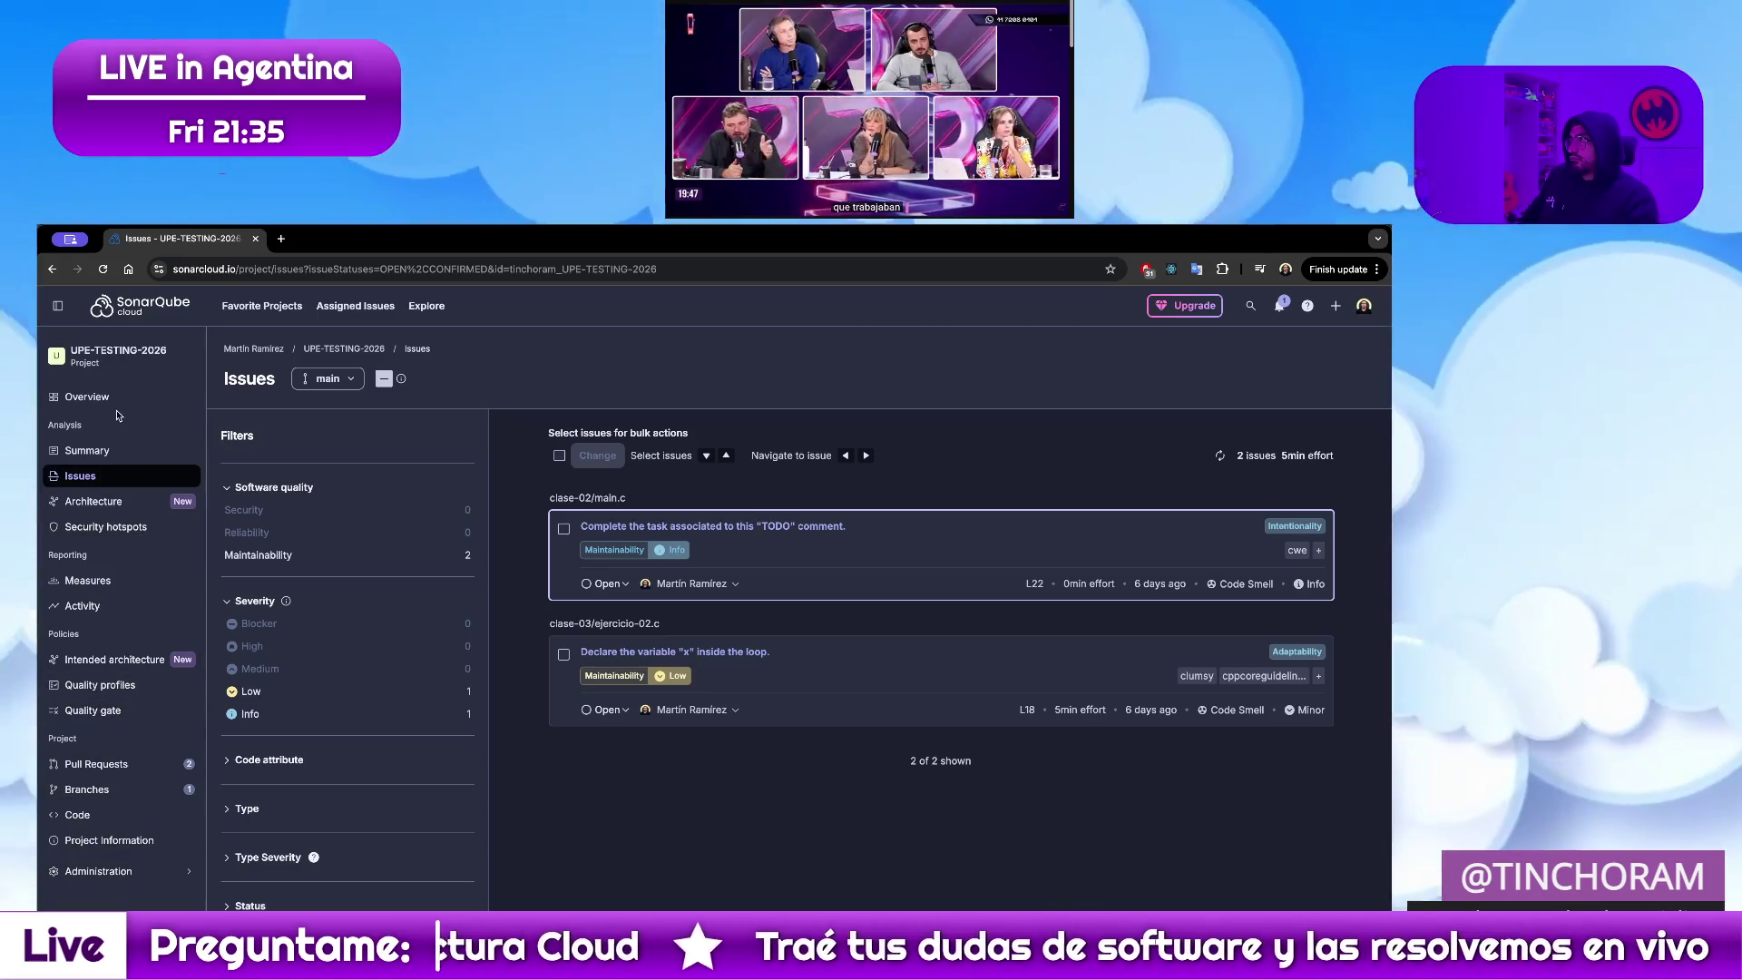
left_click(89, 397)
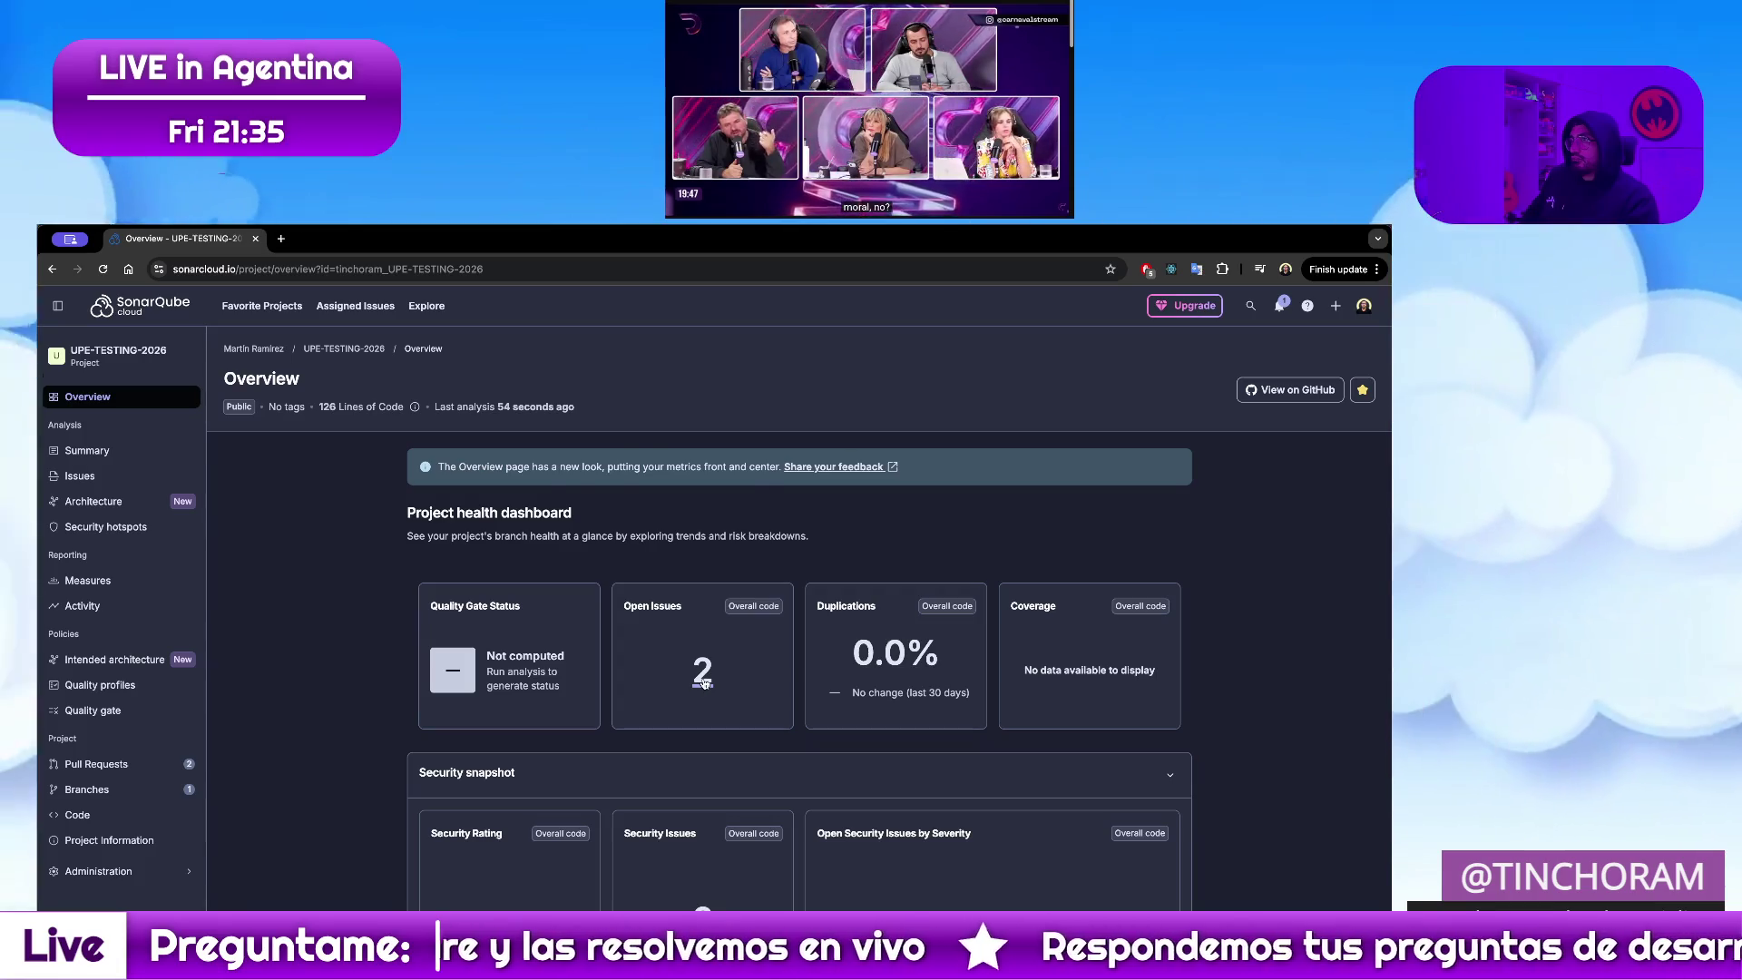
From Open Issues, view the 'Declare the variable "x" inside the loop' issue in ejercicio-02.c
left_click(702, 675)
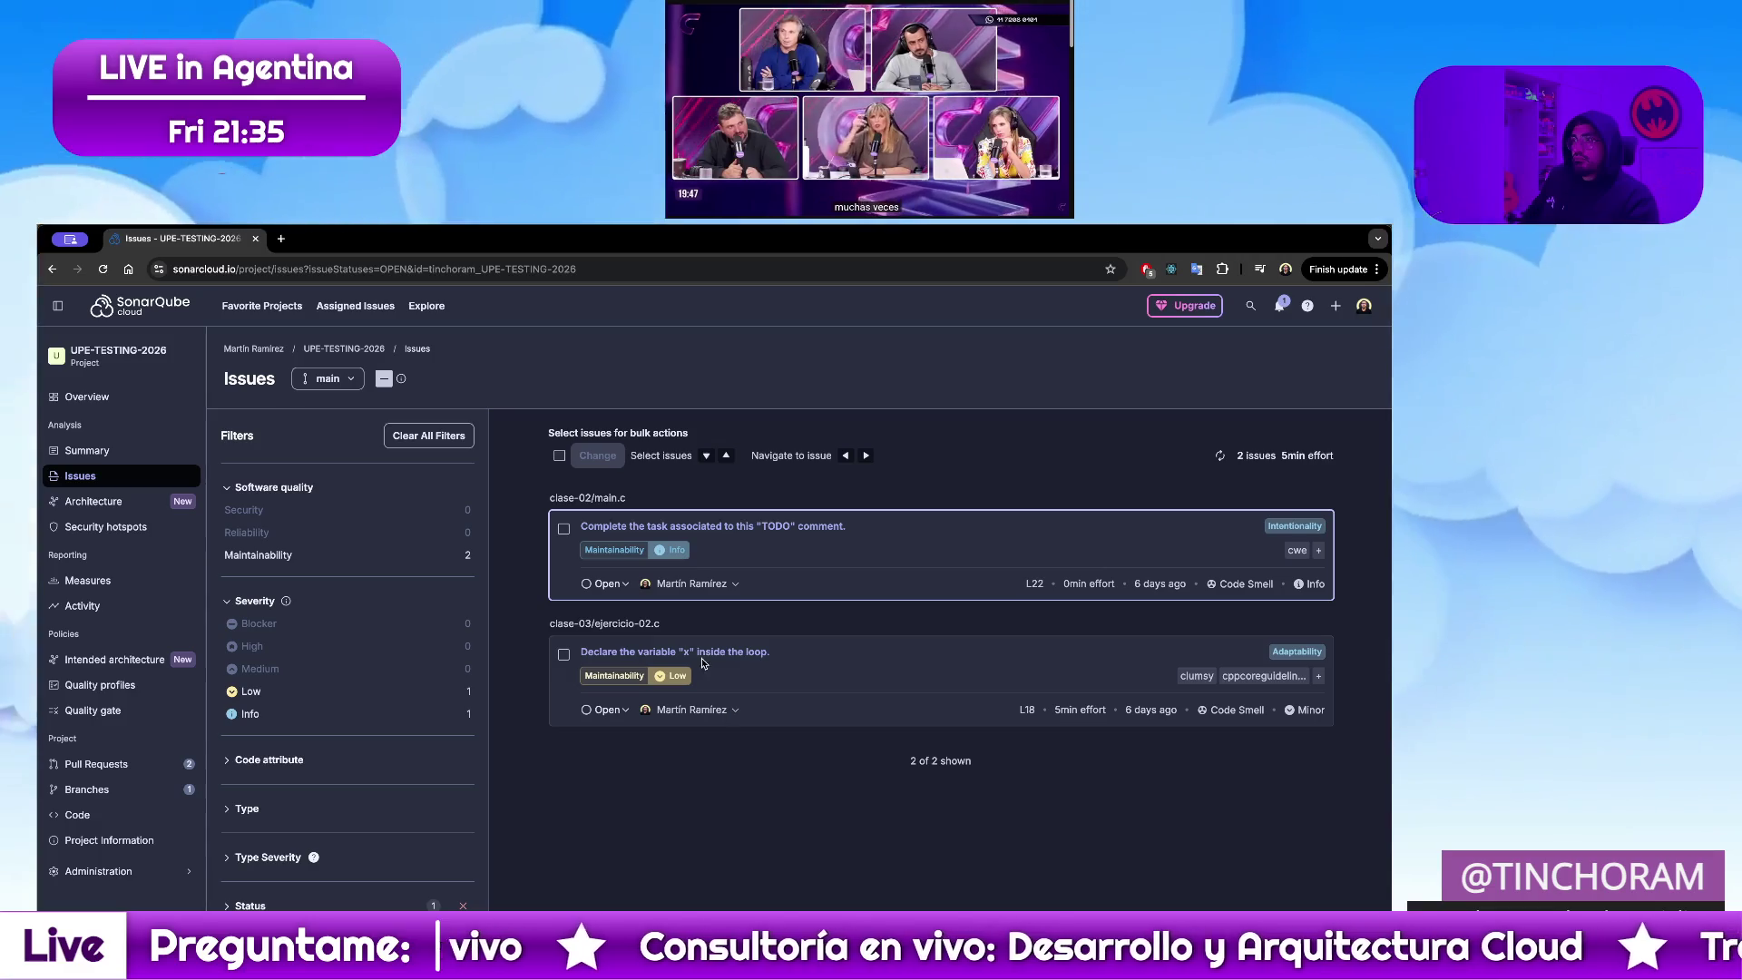
left_click(702, 654)
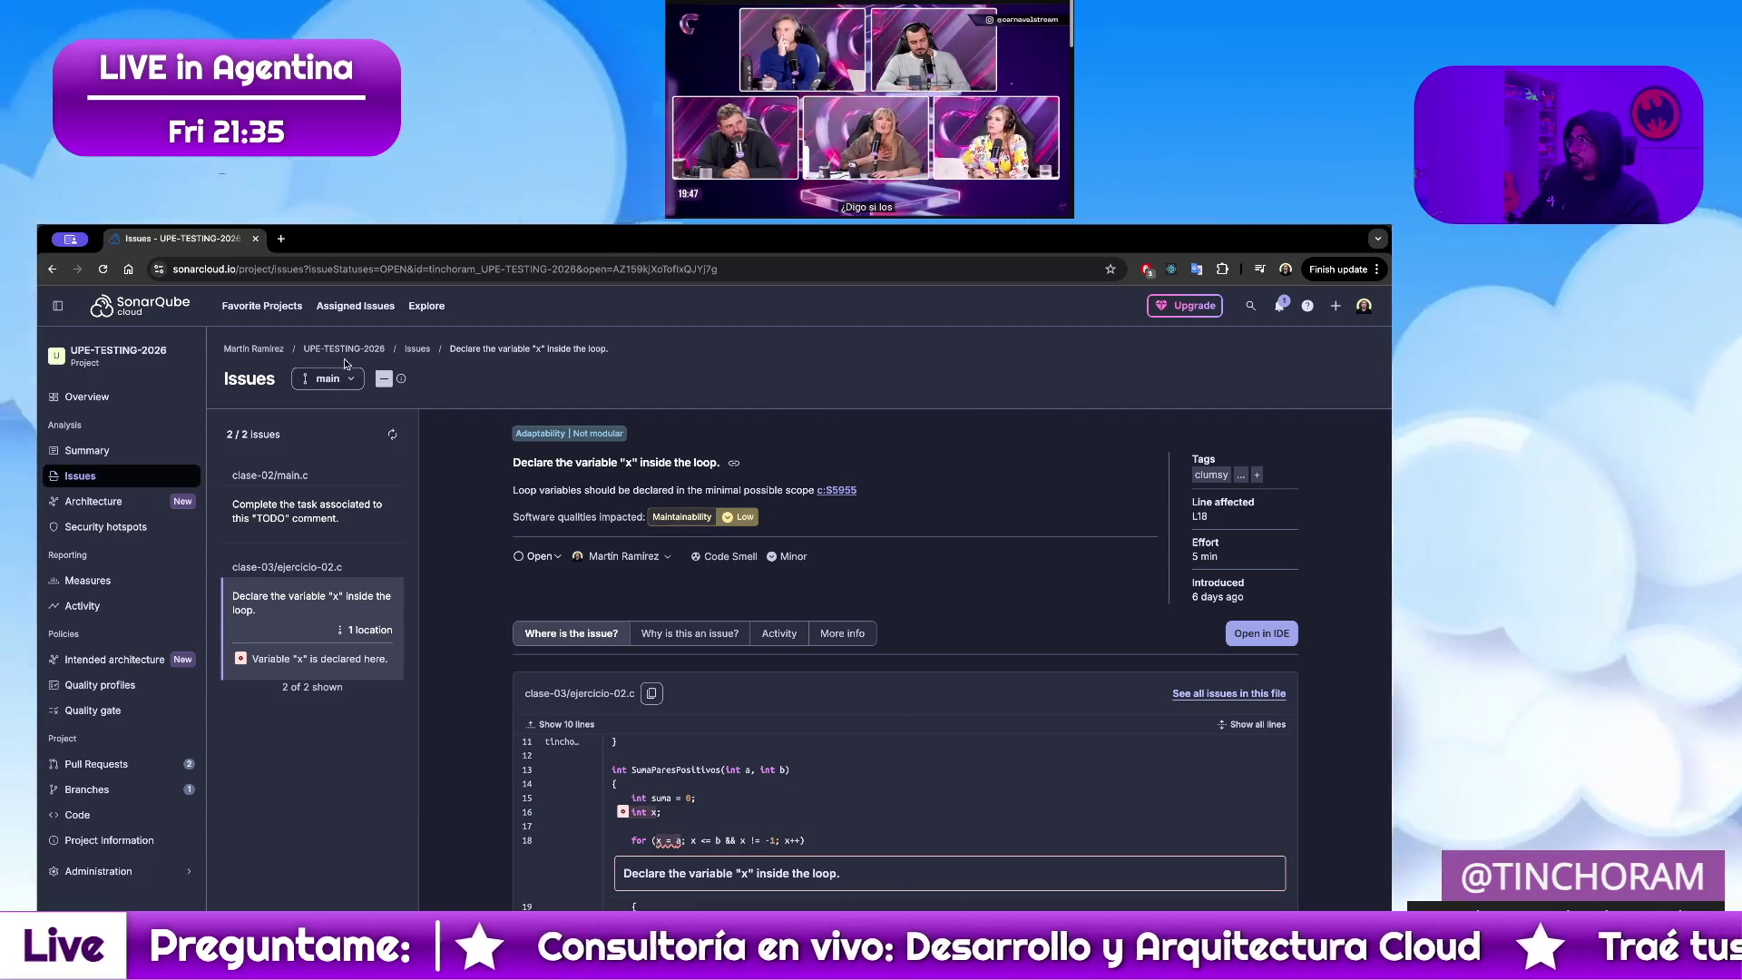
View the main.c 'Complete the task associated to this TODO comment' issue, then start a new browser tab
left_click(418, 348)
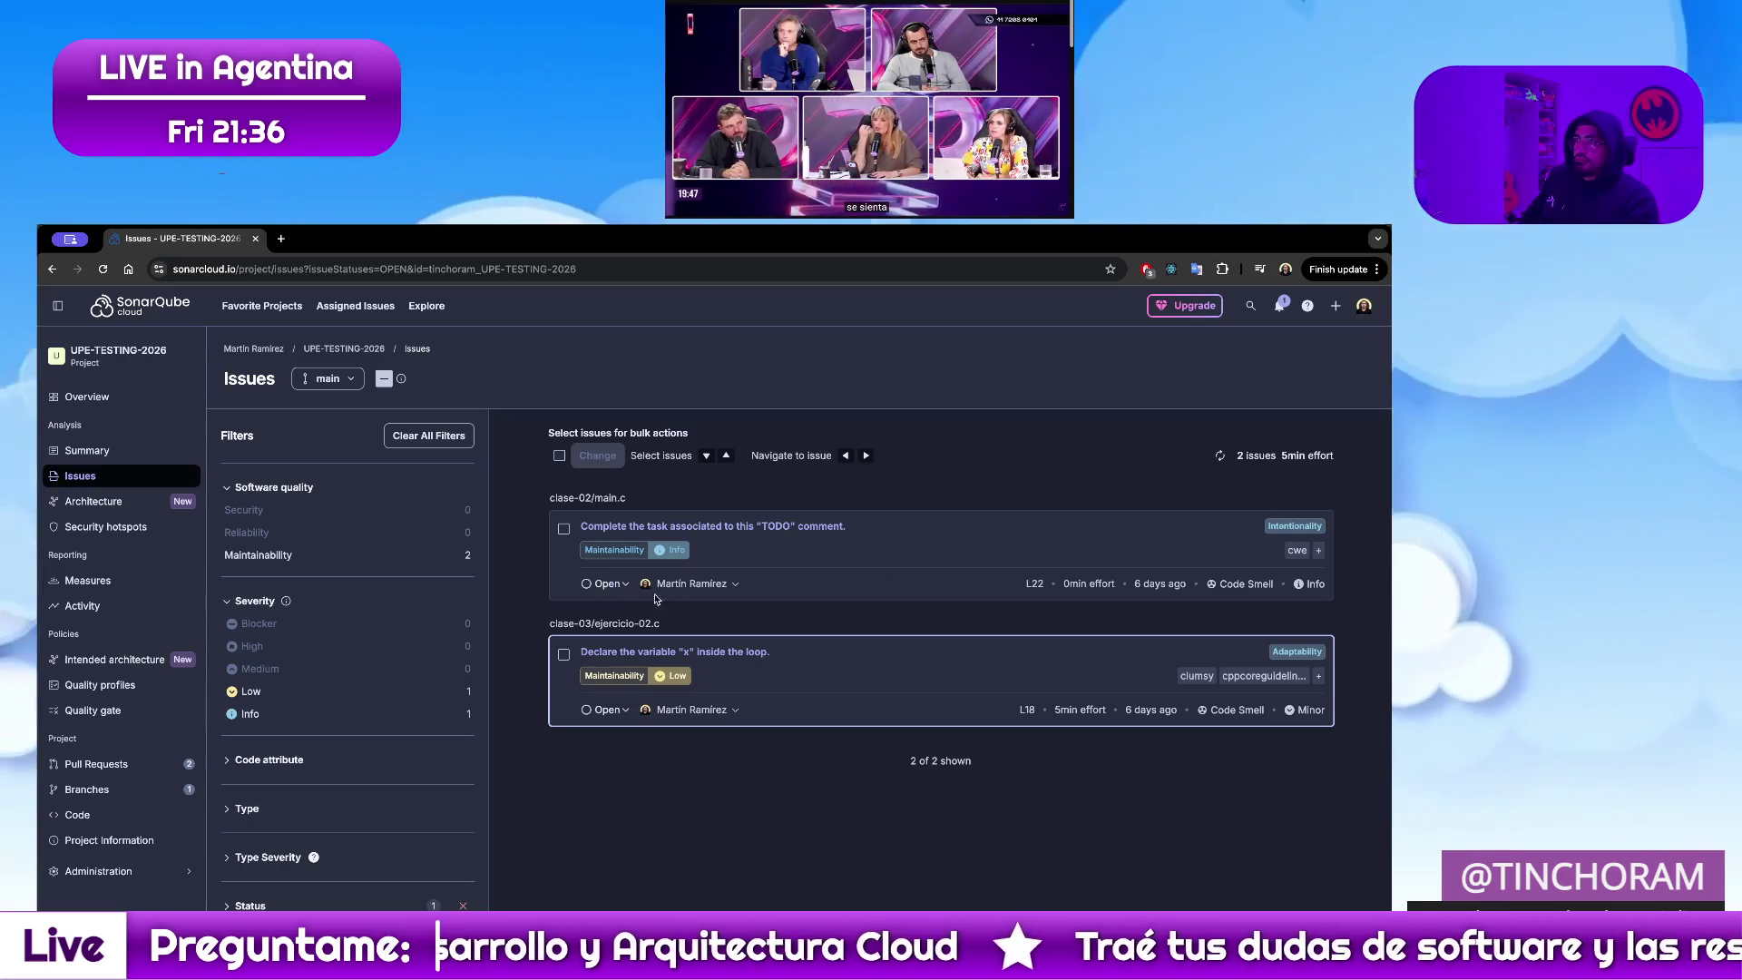
left_click(673, 551)
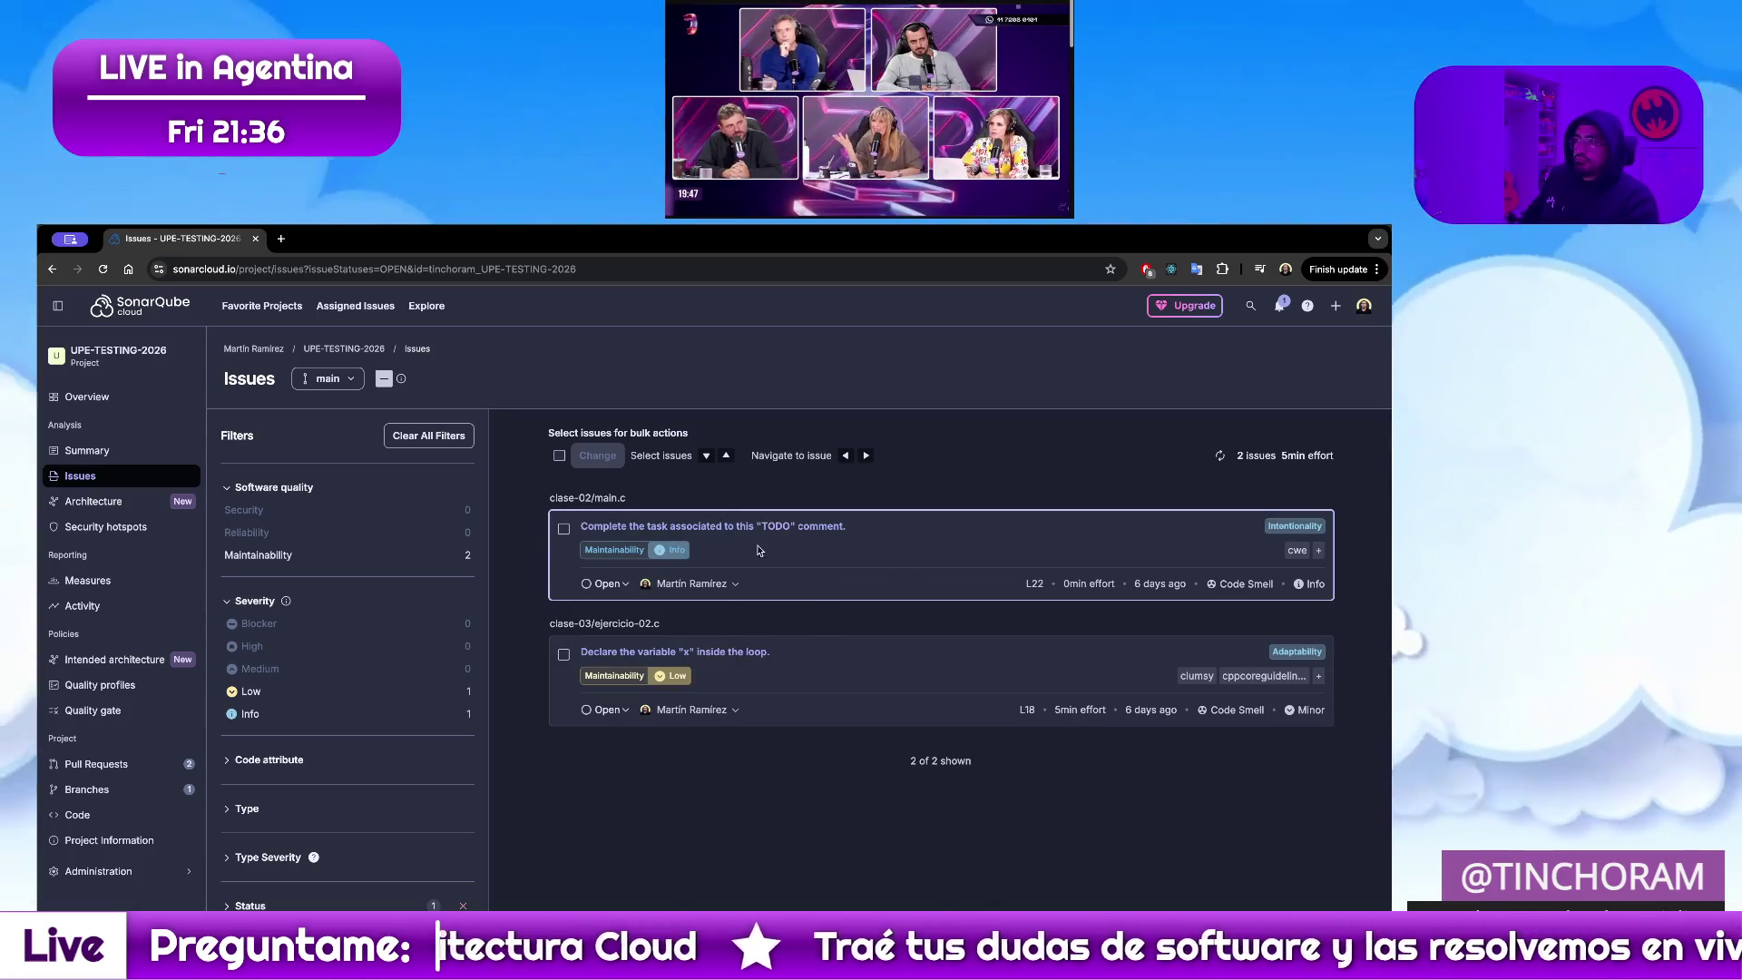
left_click(824, 528)
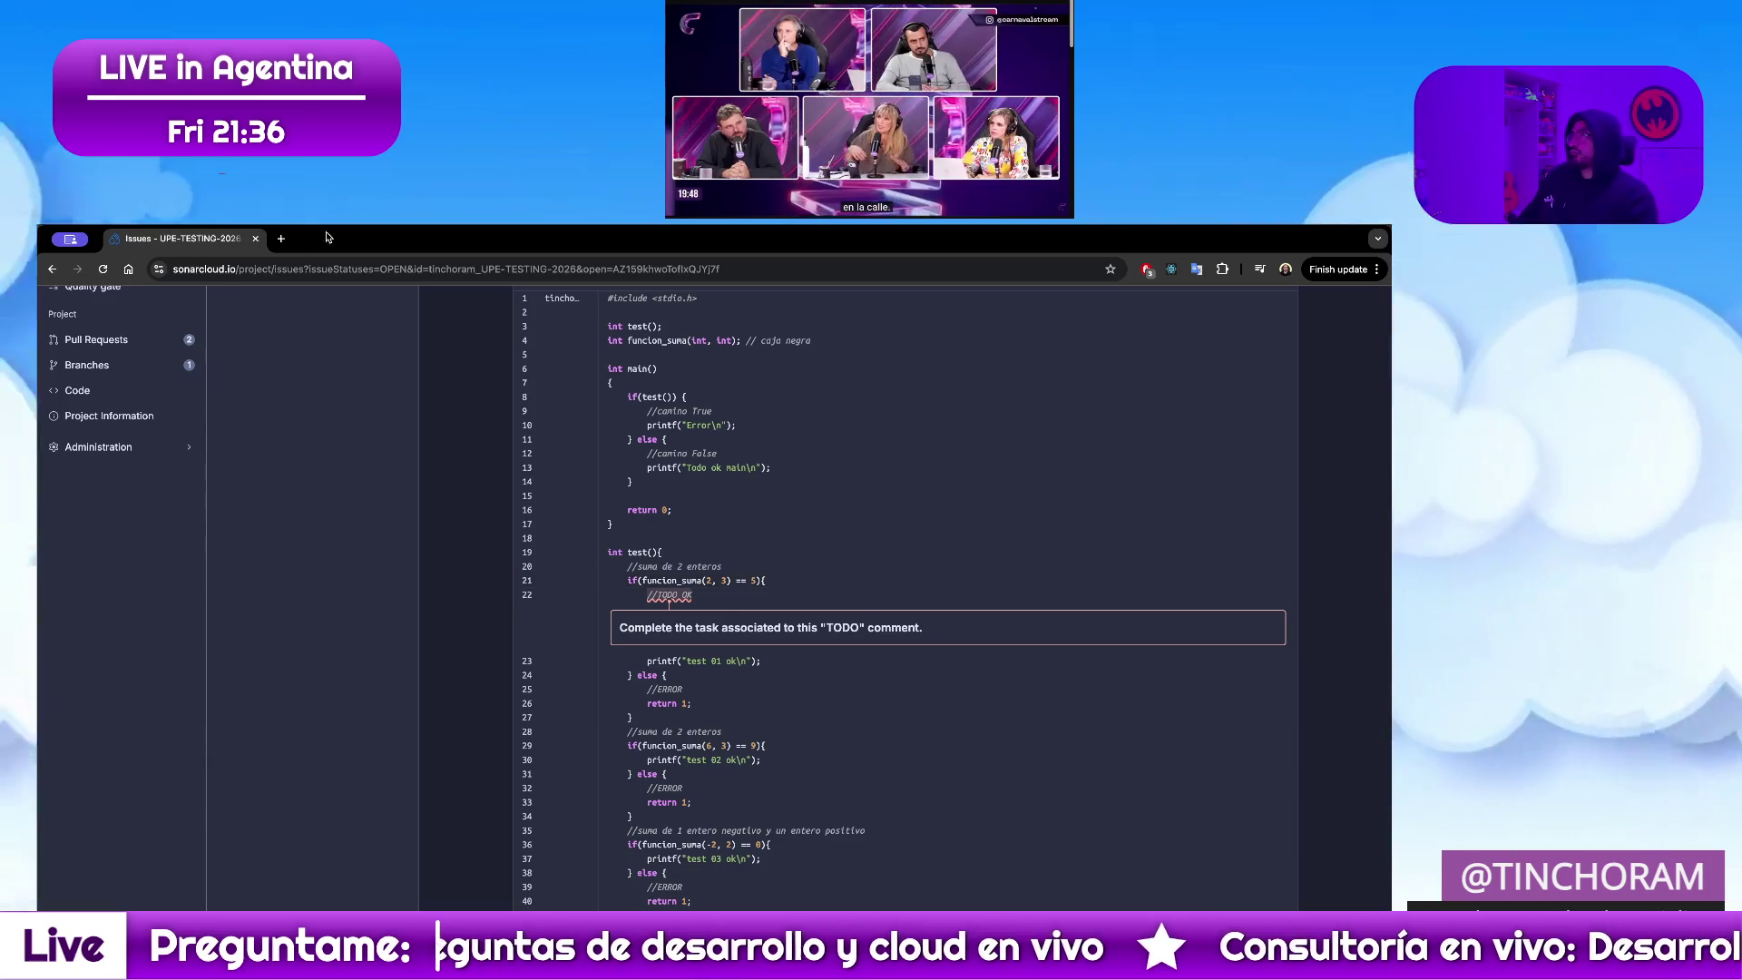
left_click(282, 239)
type("github")
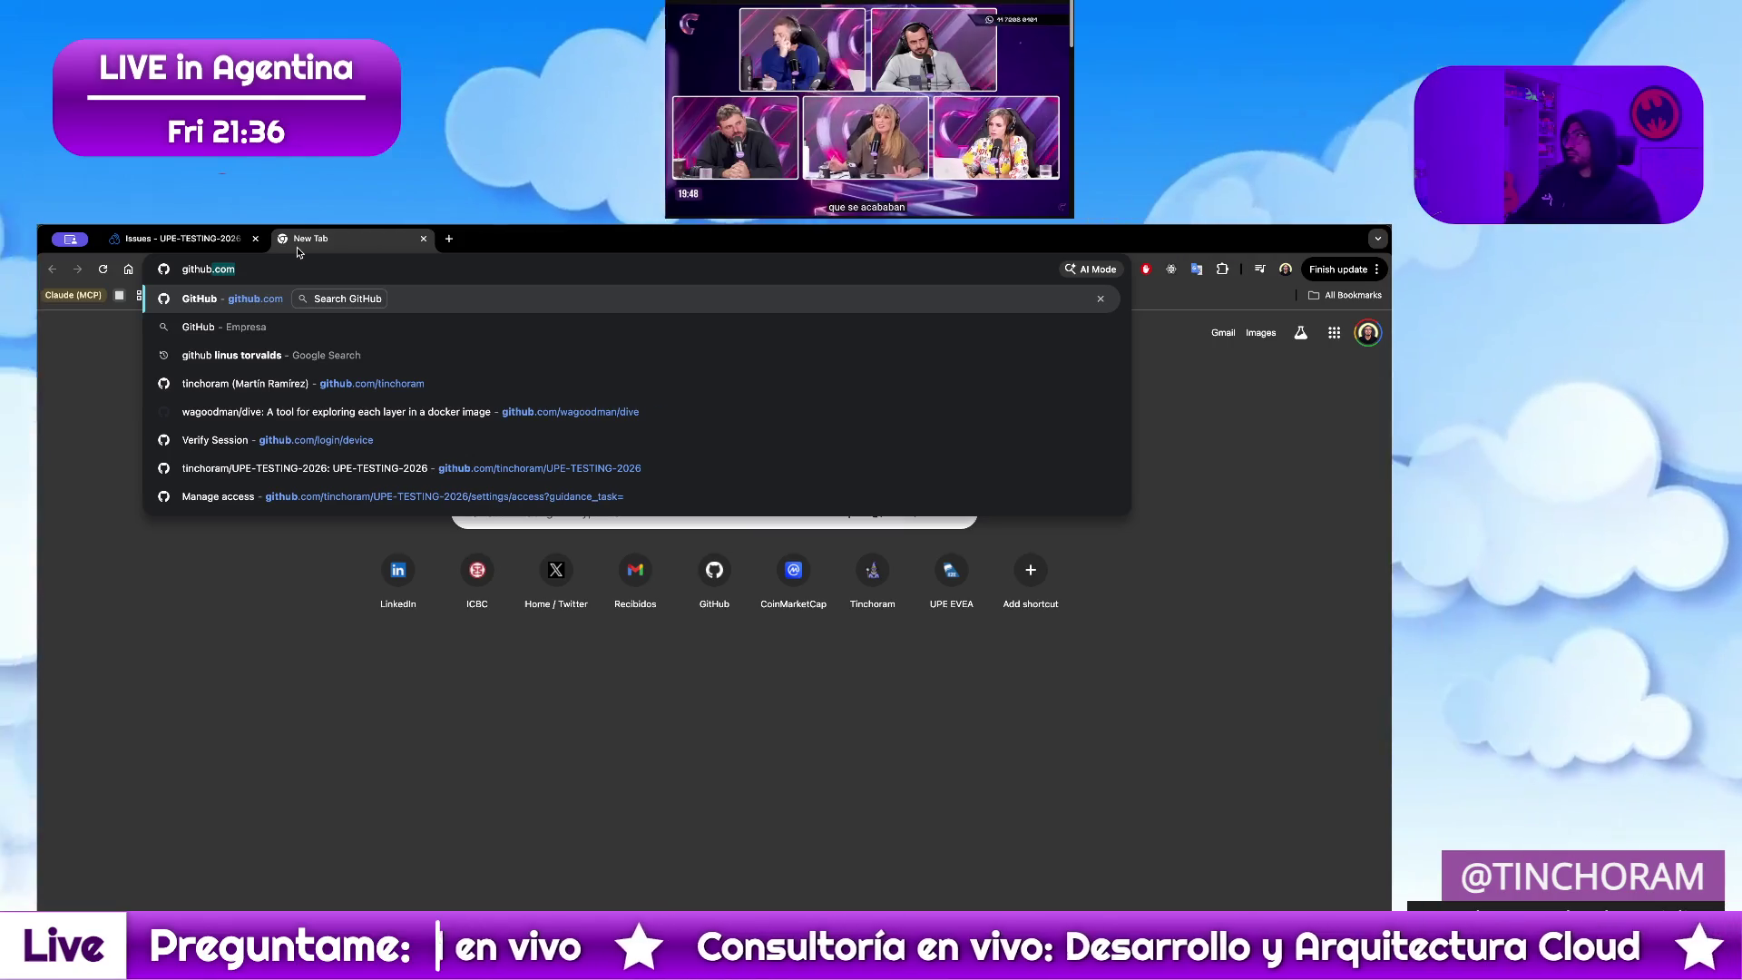
Reach the tinchoram profile, load UPE-TESTING-2026 commits, view the 'Add name to README.md' commit, then the repo home
key("Down")
key("Down")
key("Down")
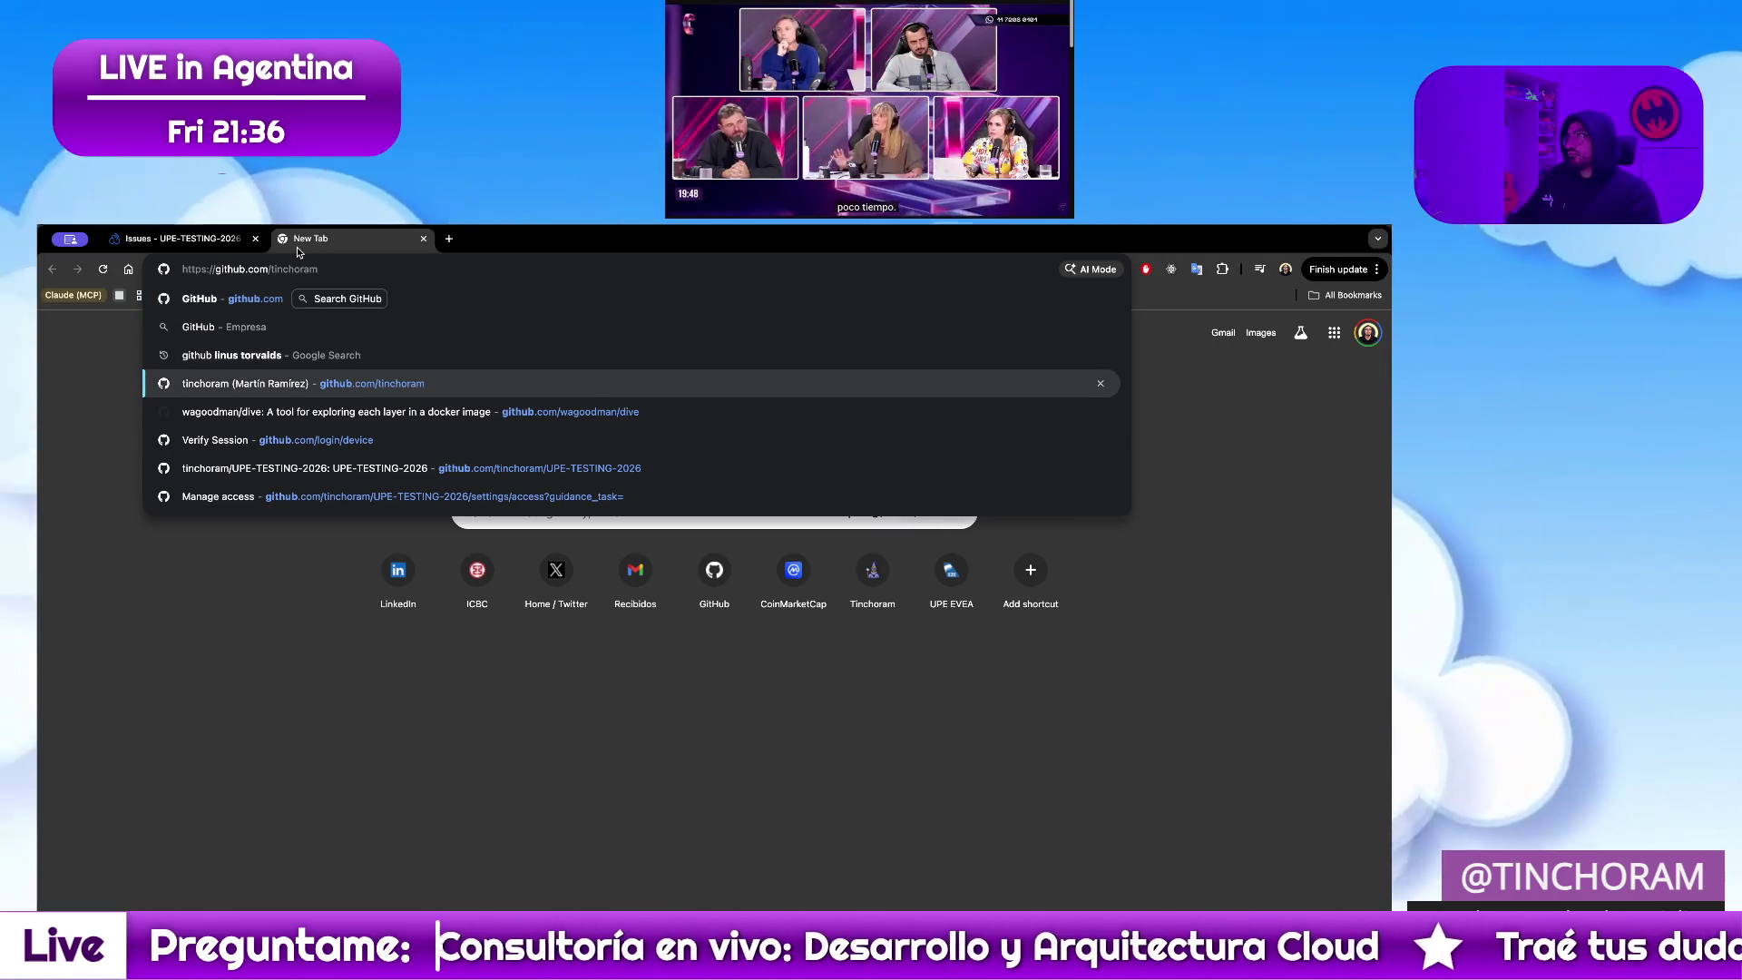
key("Return")
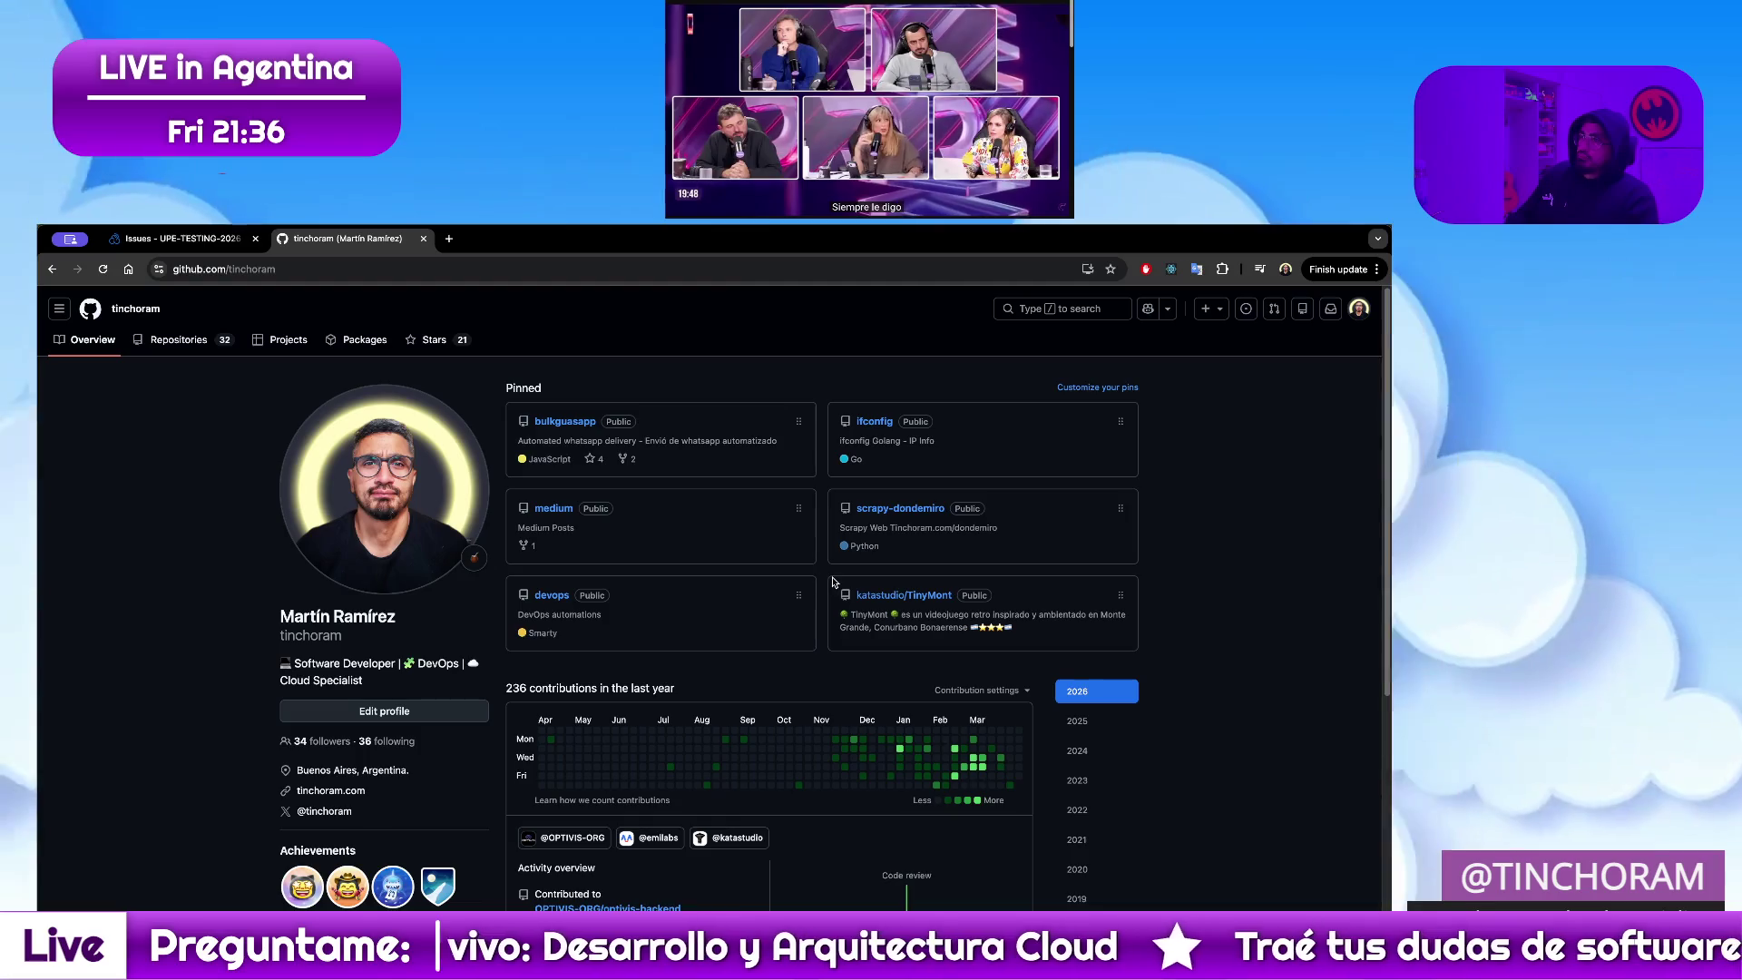
scroll(834, 582, "down", 3)
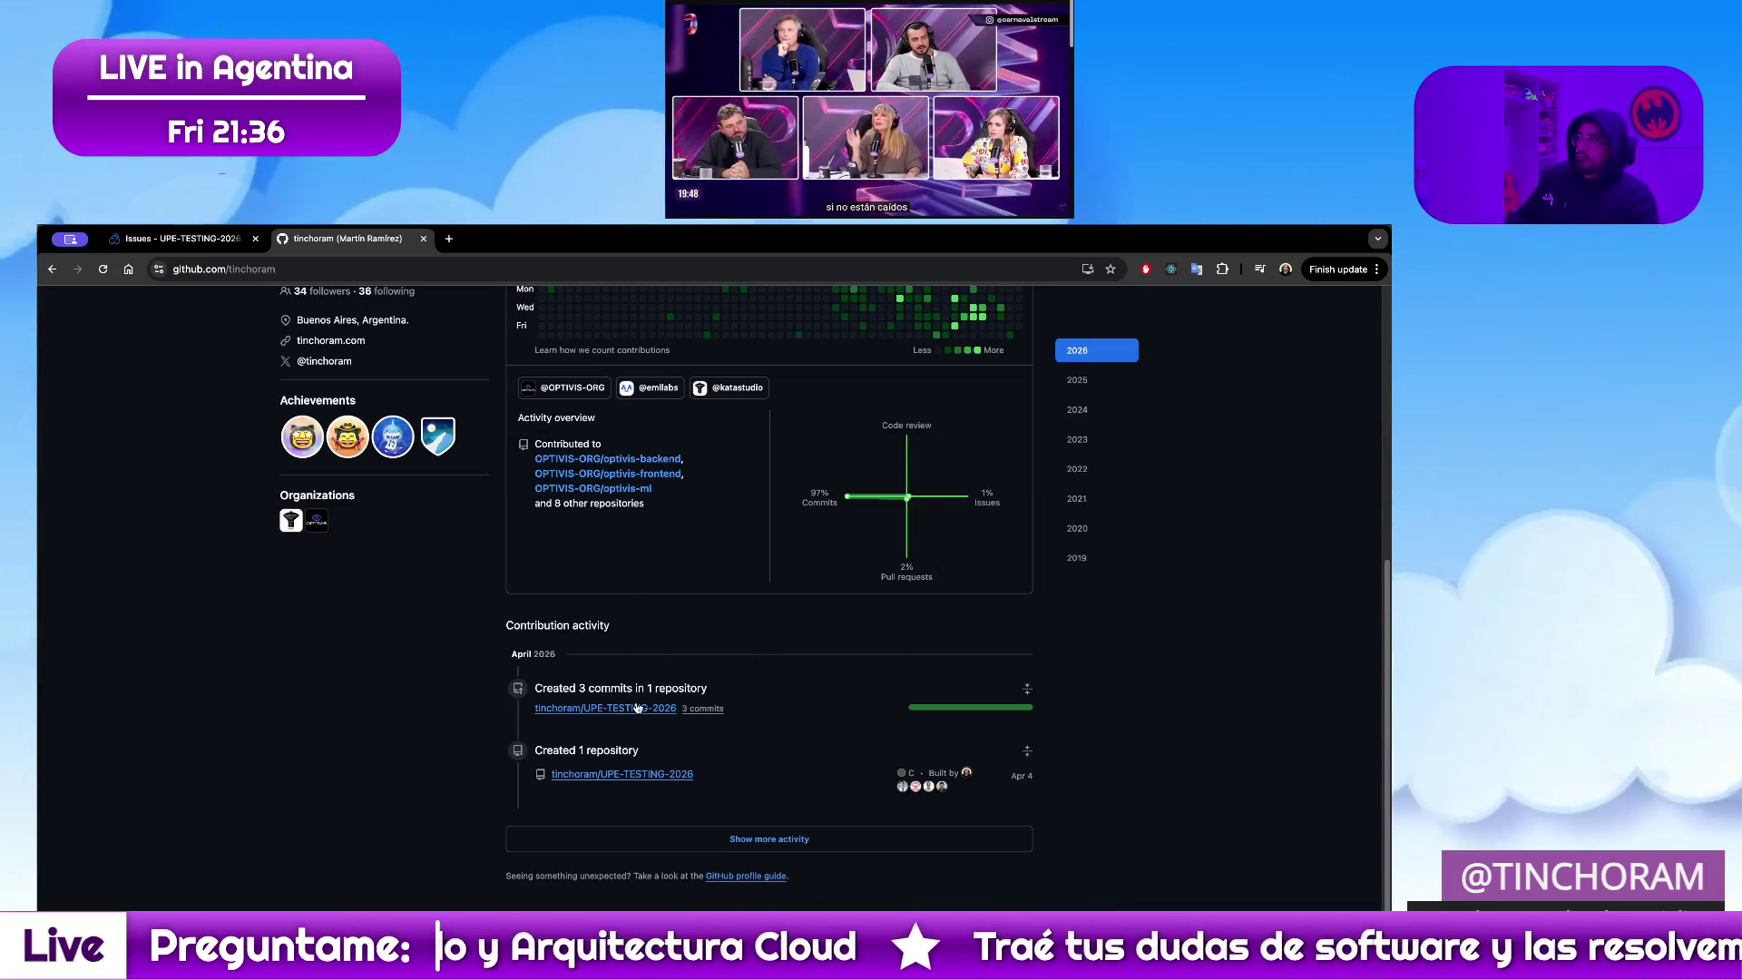
key("F5")
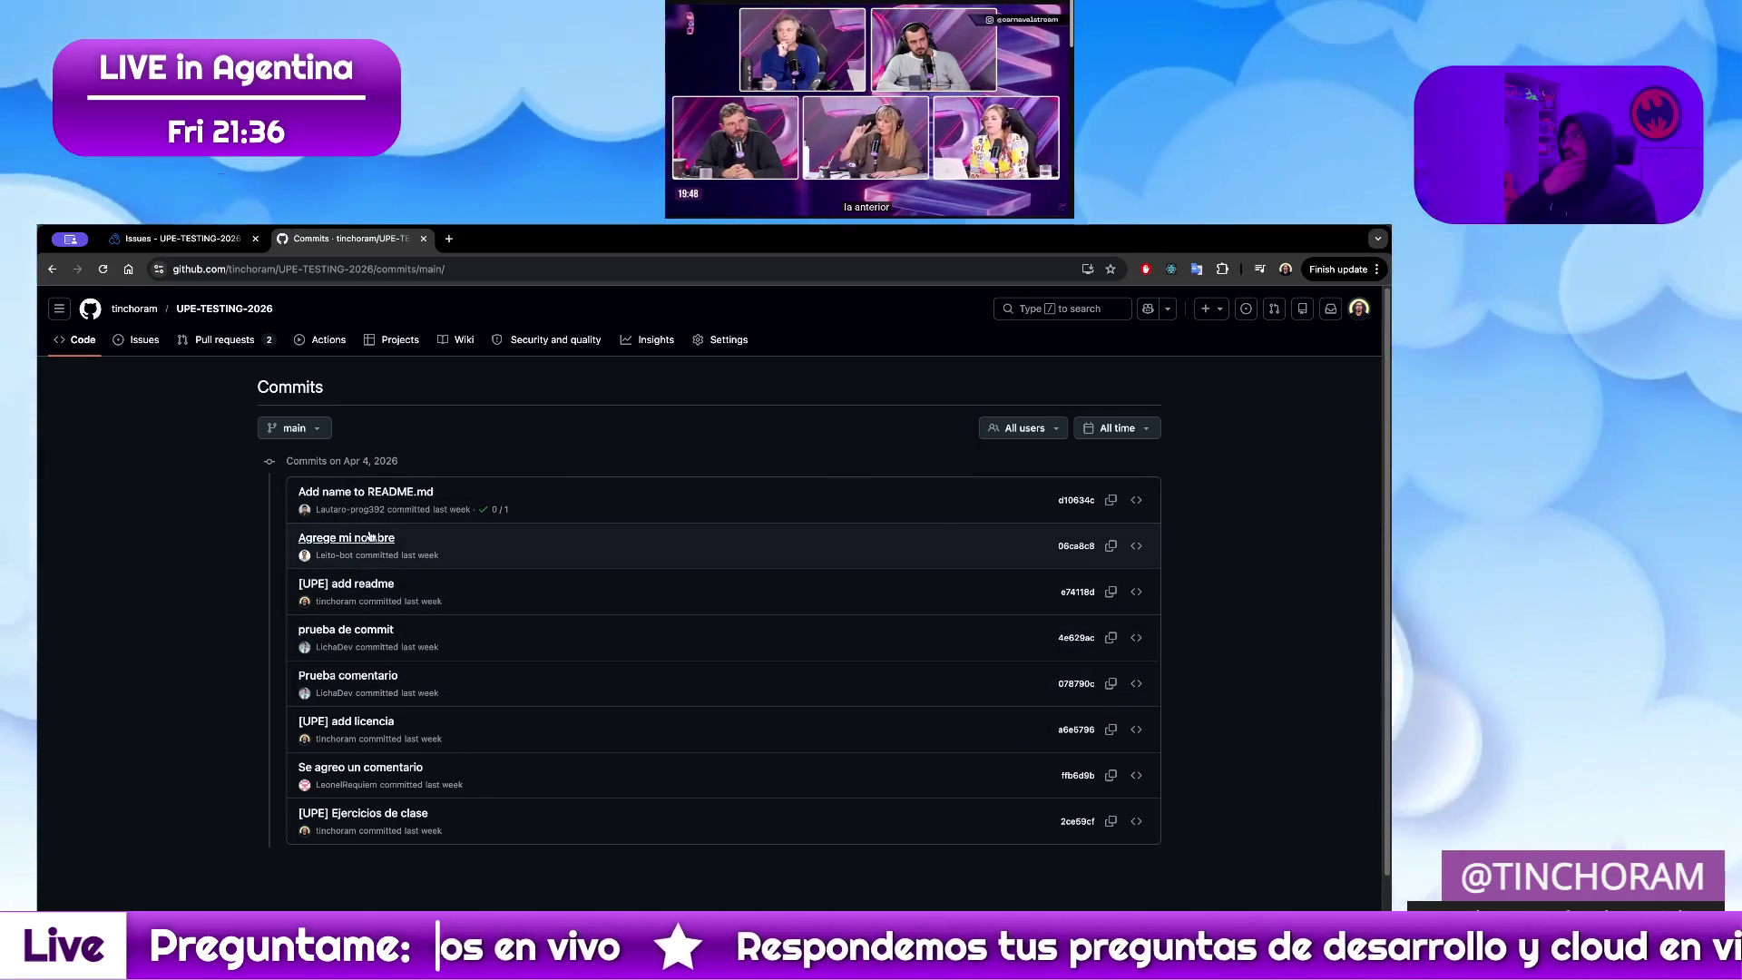
left_click(406, 493)
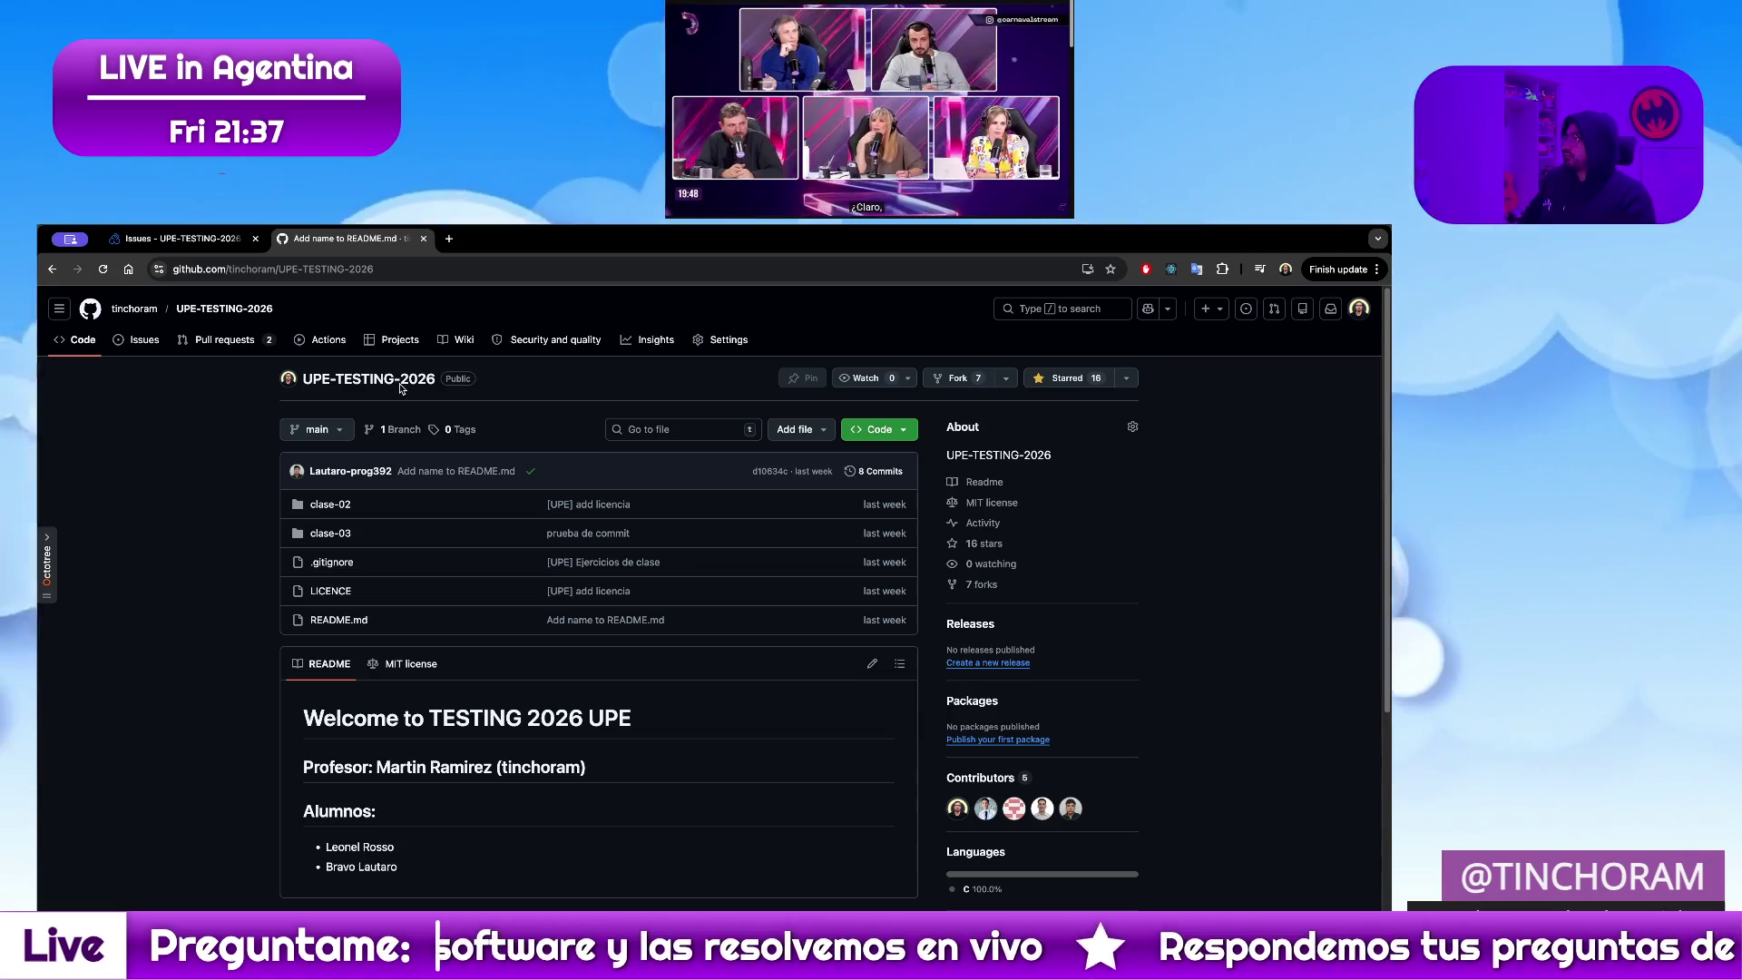
left_click(412, 269)
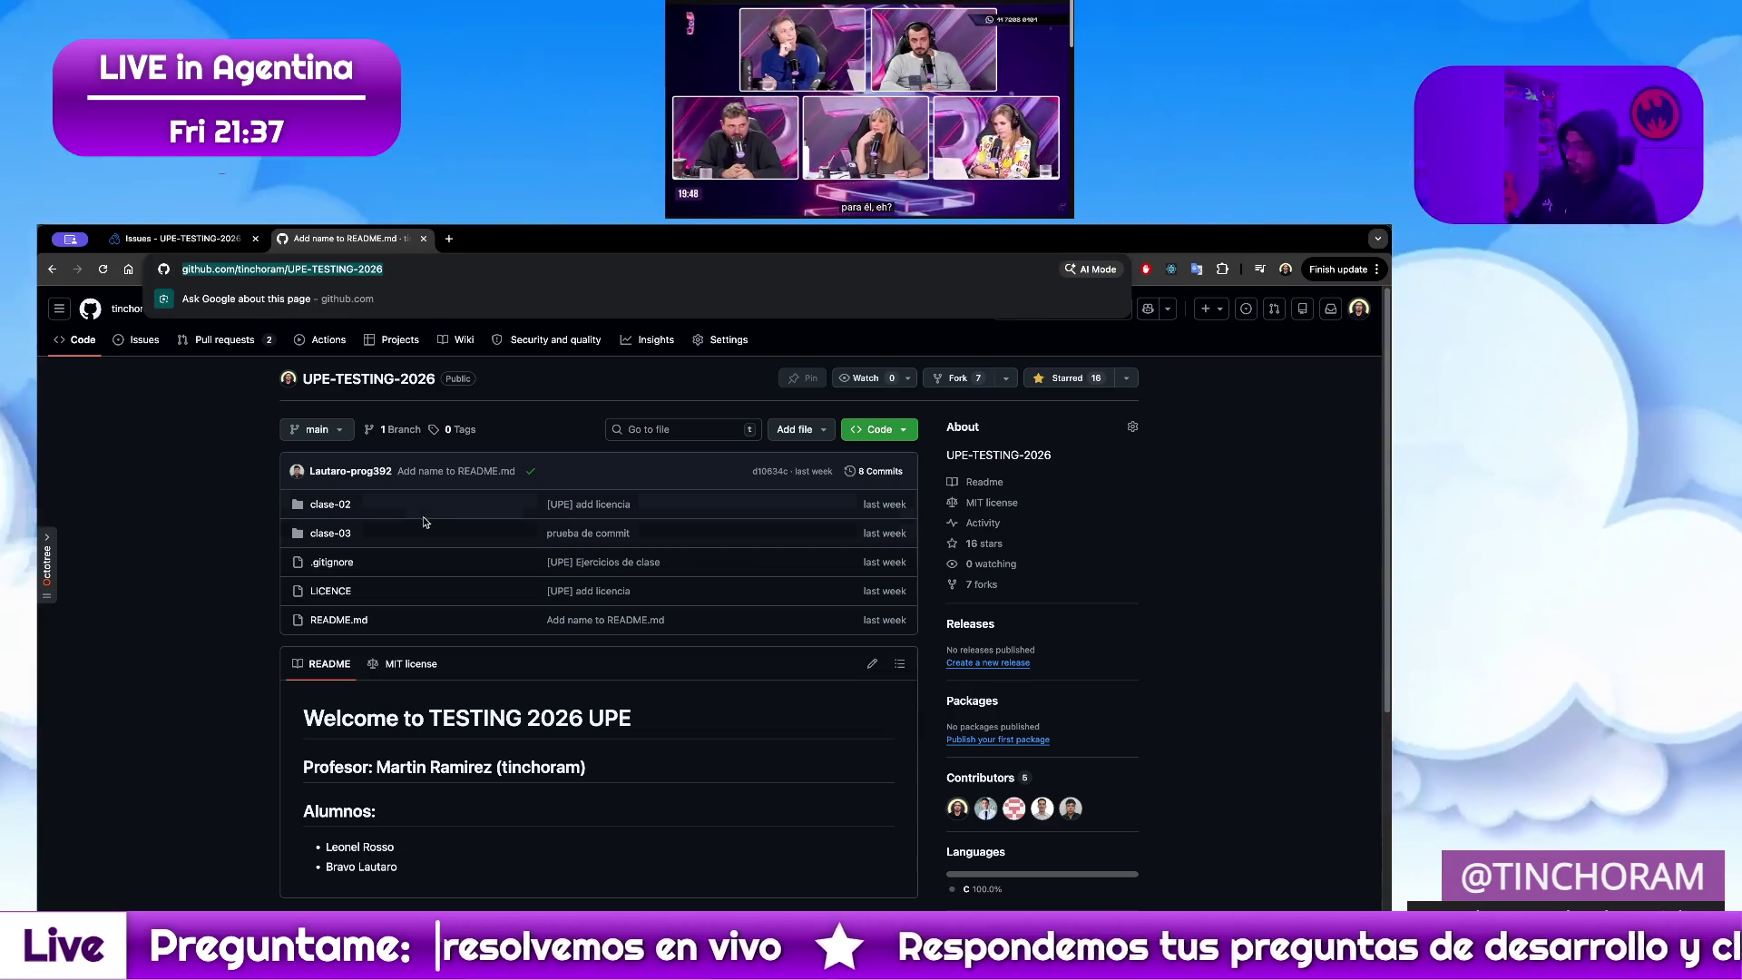
Leave the repository page and bring the class-04 slides window back to full view
key("Escape")
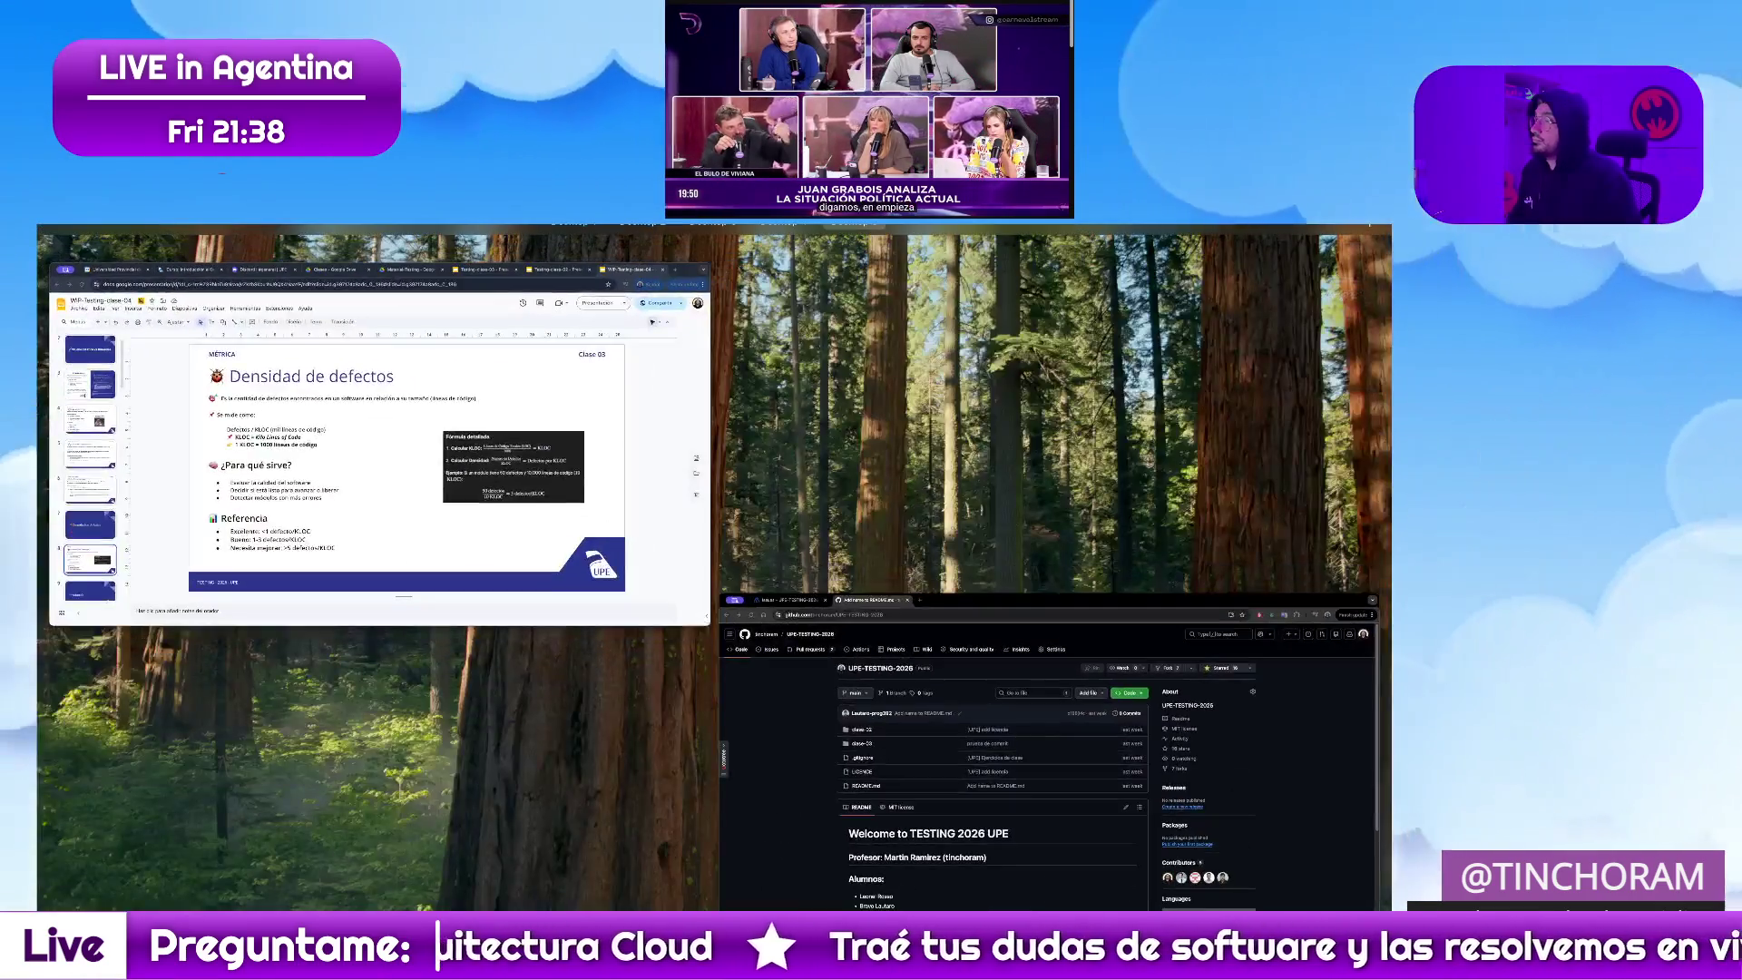
key("Return")
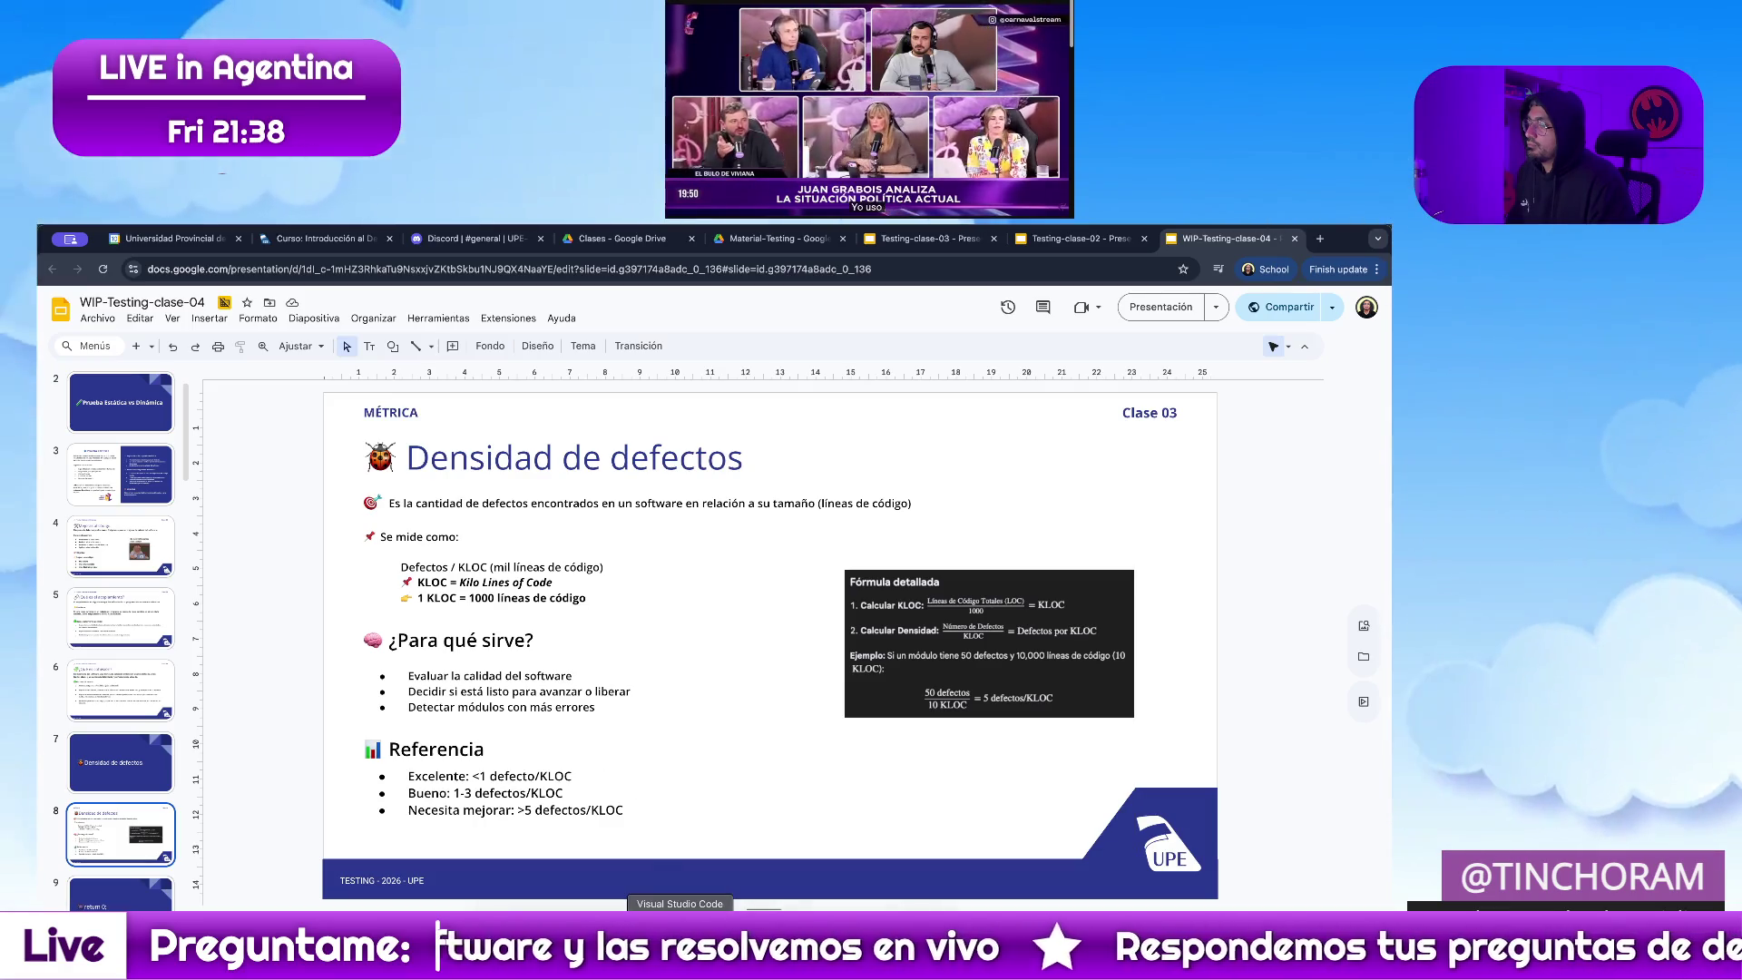
In a new terminal, cd into Dev/UPE/TESTING-2026 and launch it in VS Code with code
right_click(643, 941)
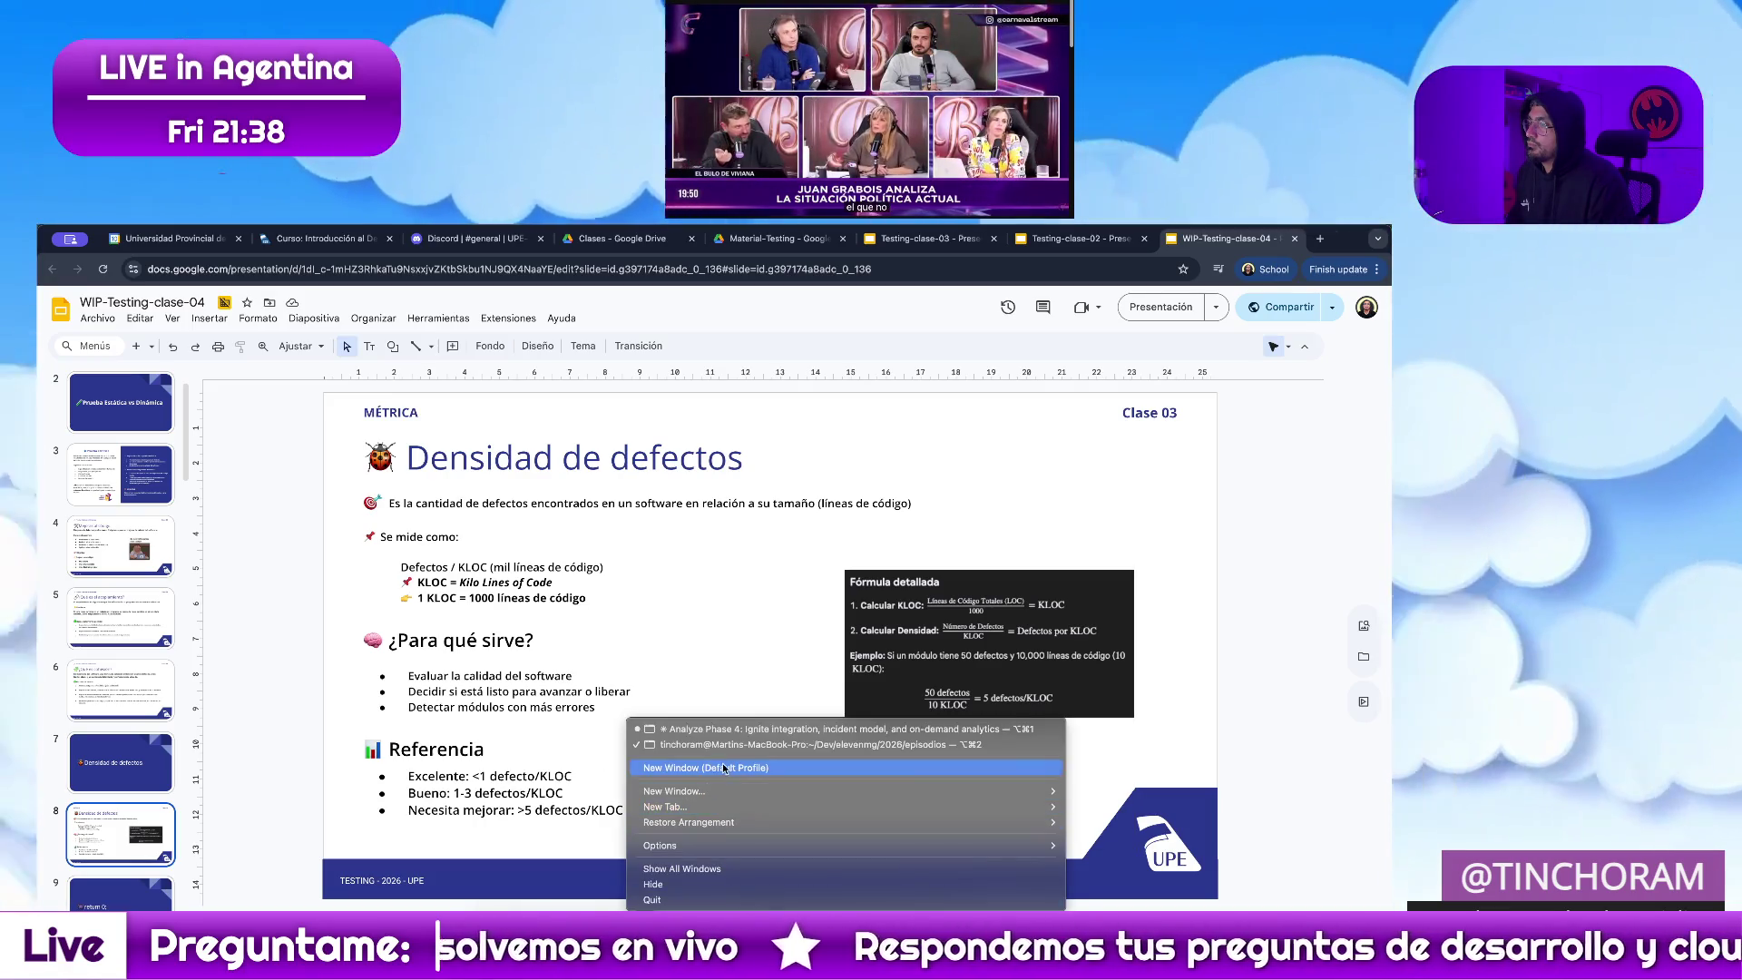
left_click(811, 770)
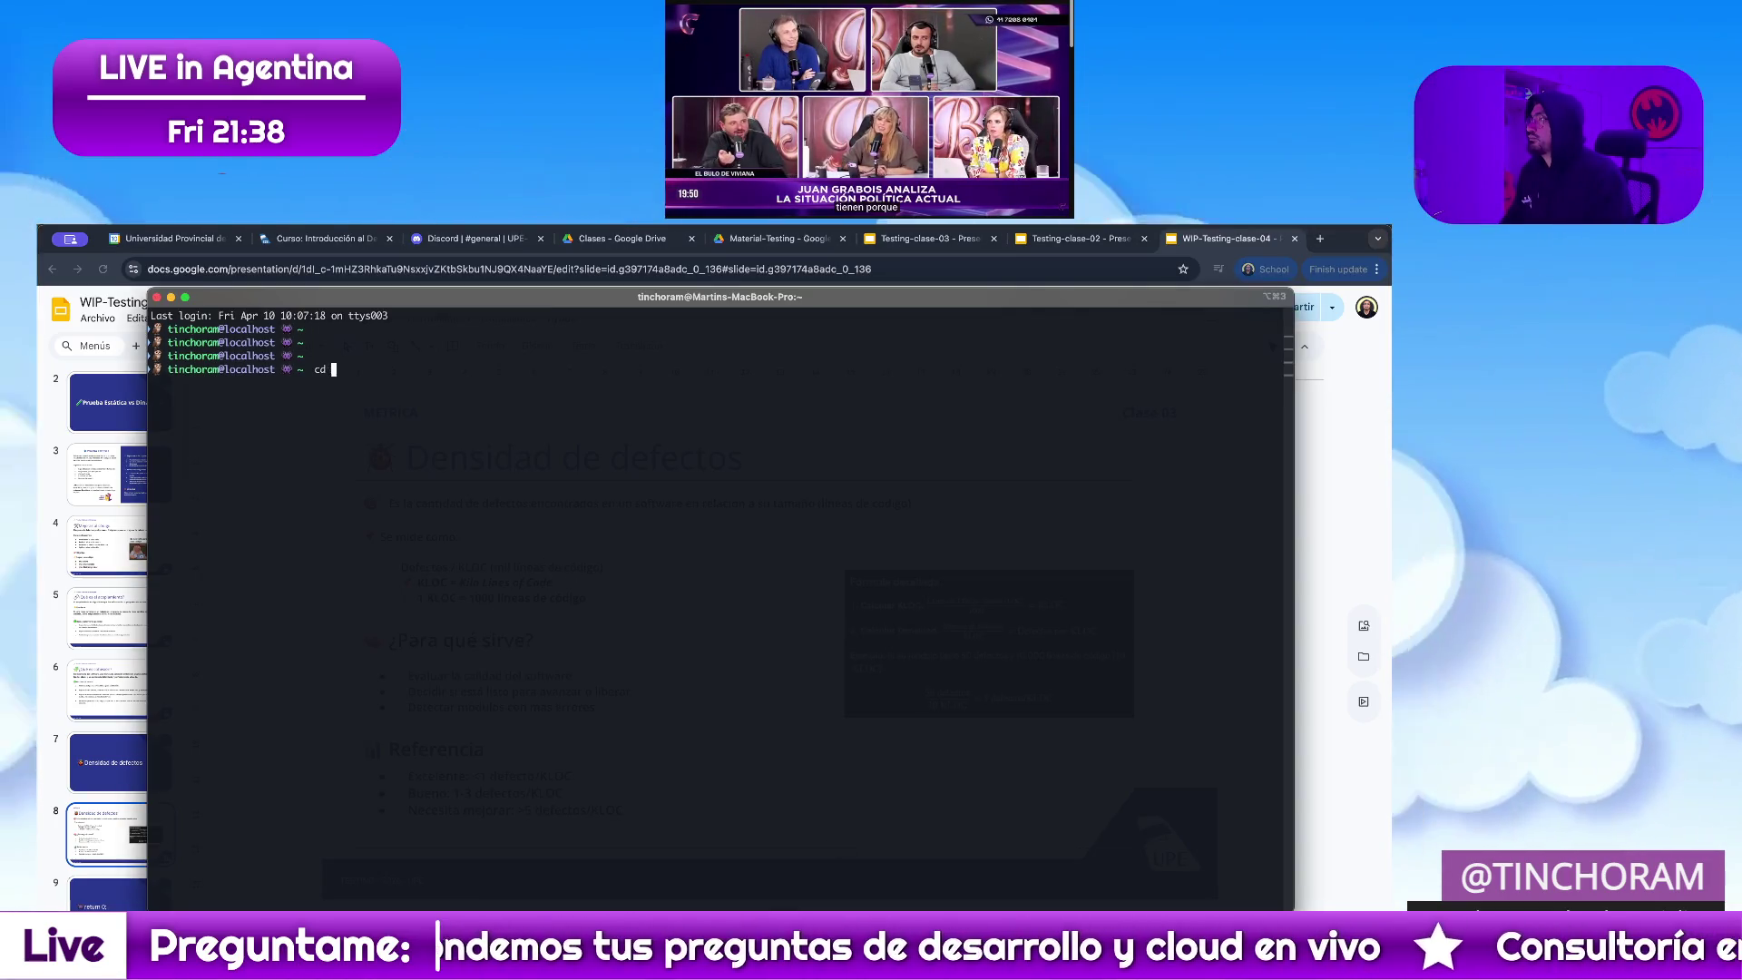
type("cd Dev/")
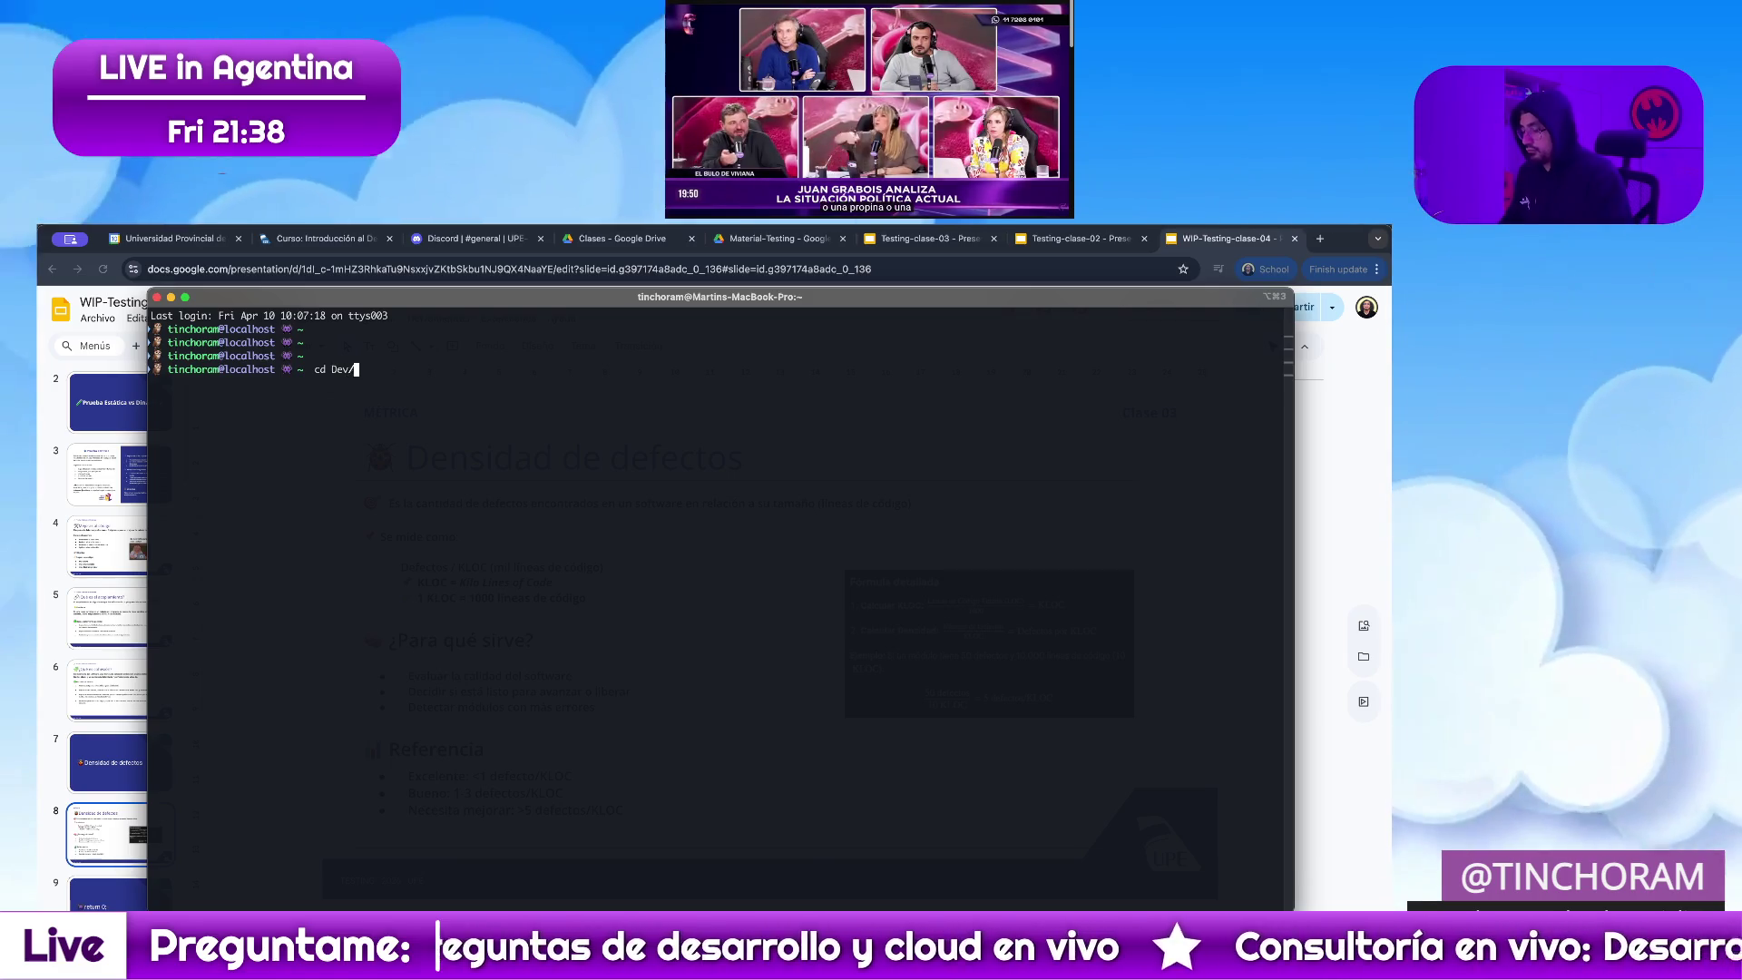
type("U")
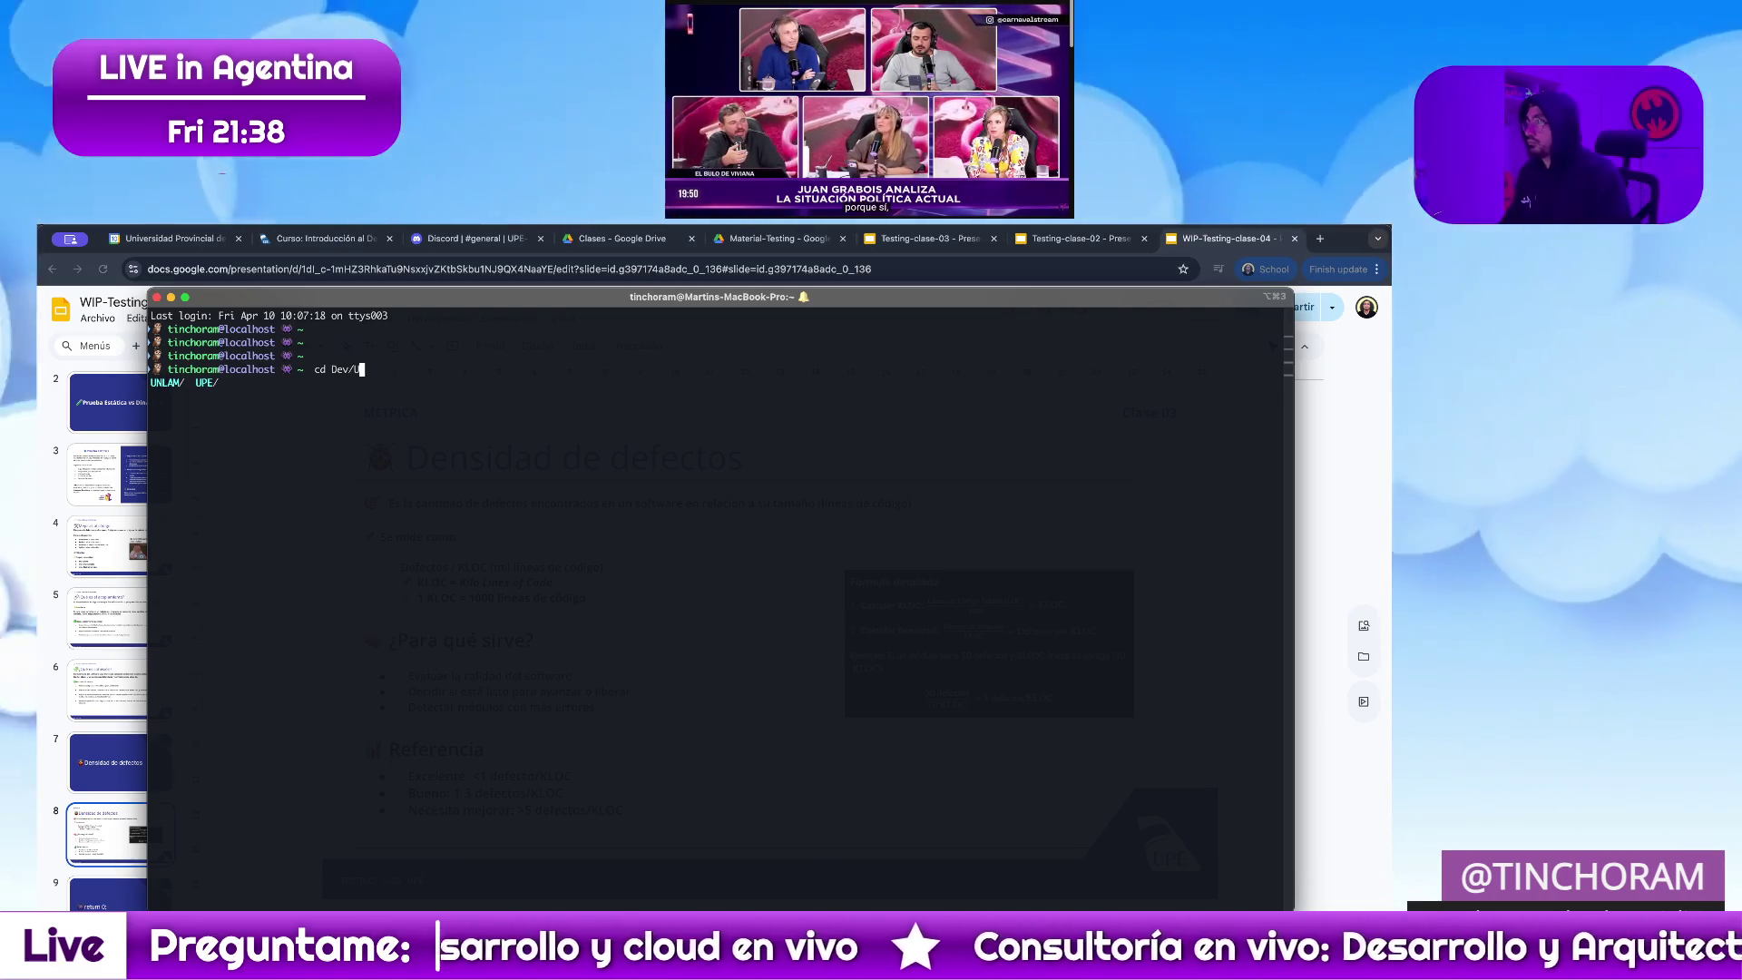
key("Tab")
type("PE/")
key("Tab")
key("Tab")
key("Tab")
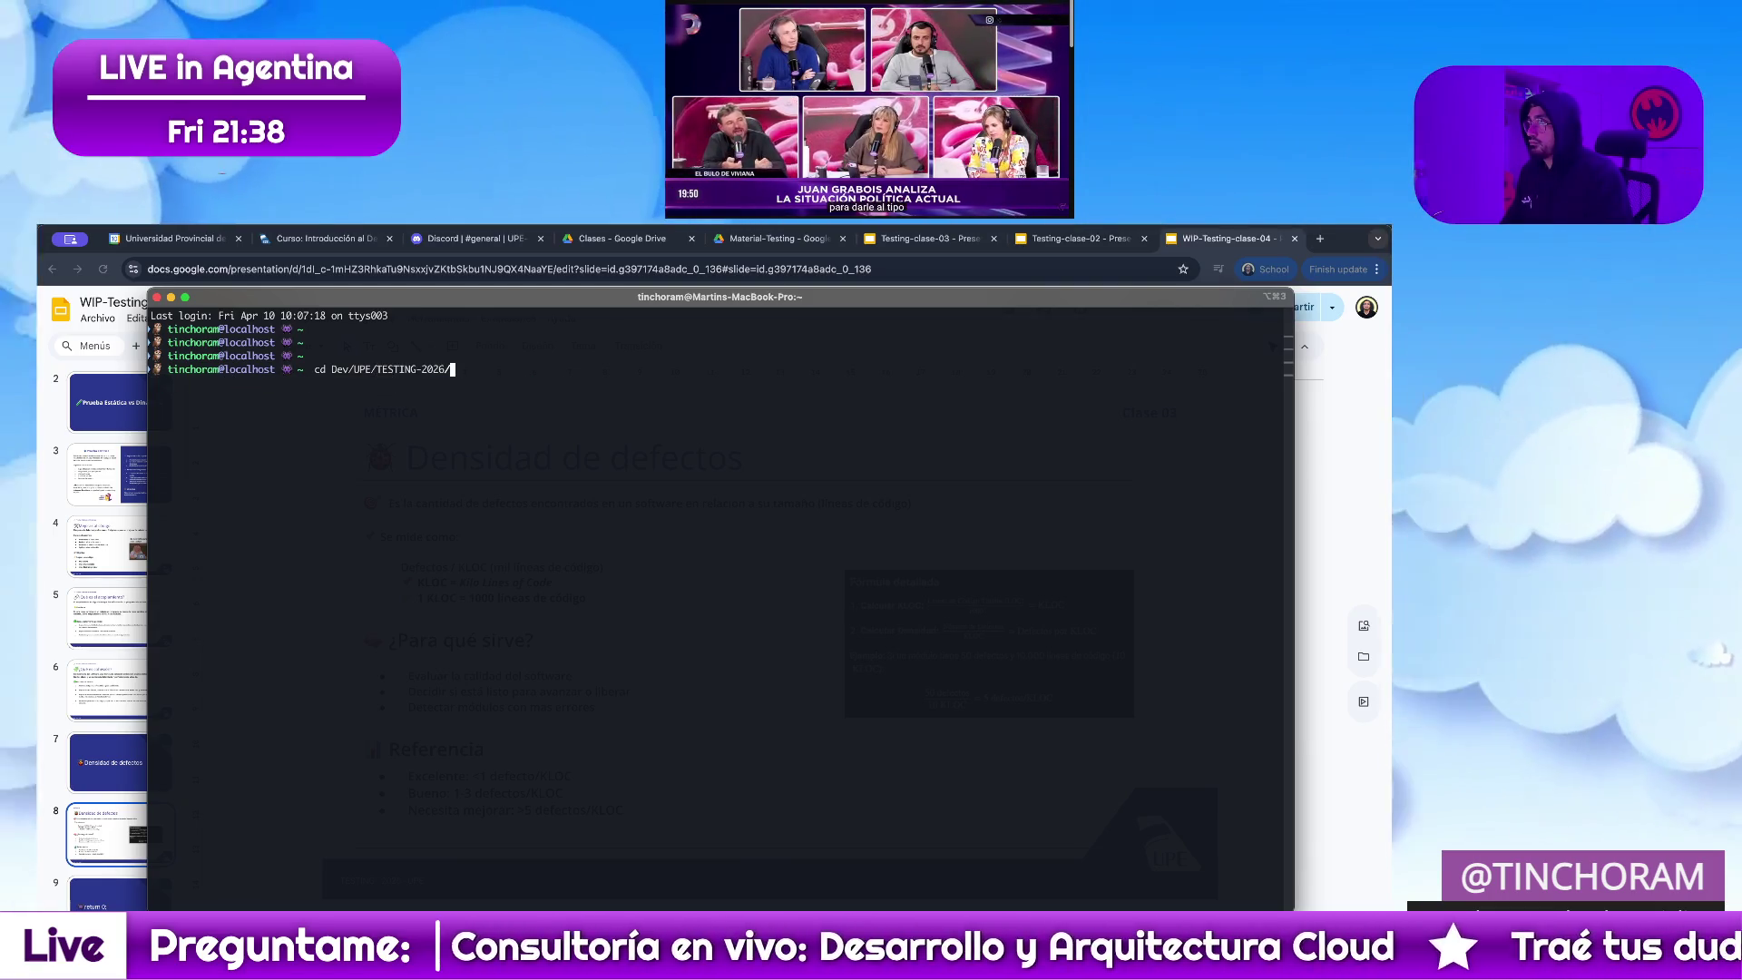
key("Return")
key("Return")
key("Return")
key("Return")
key("Return")
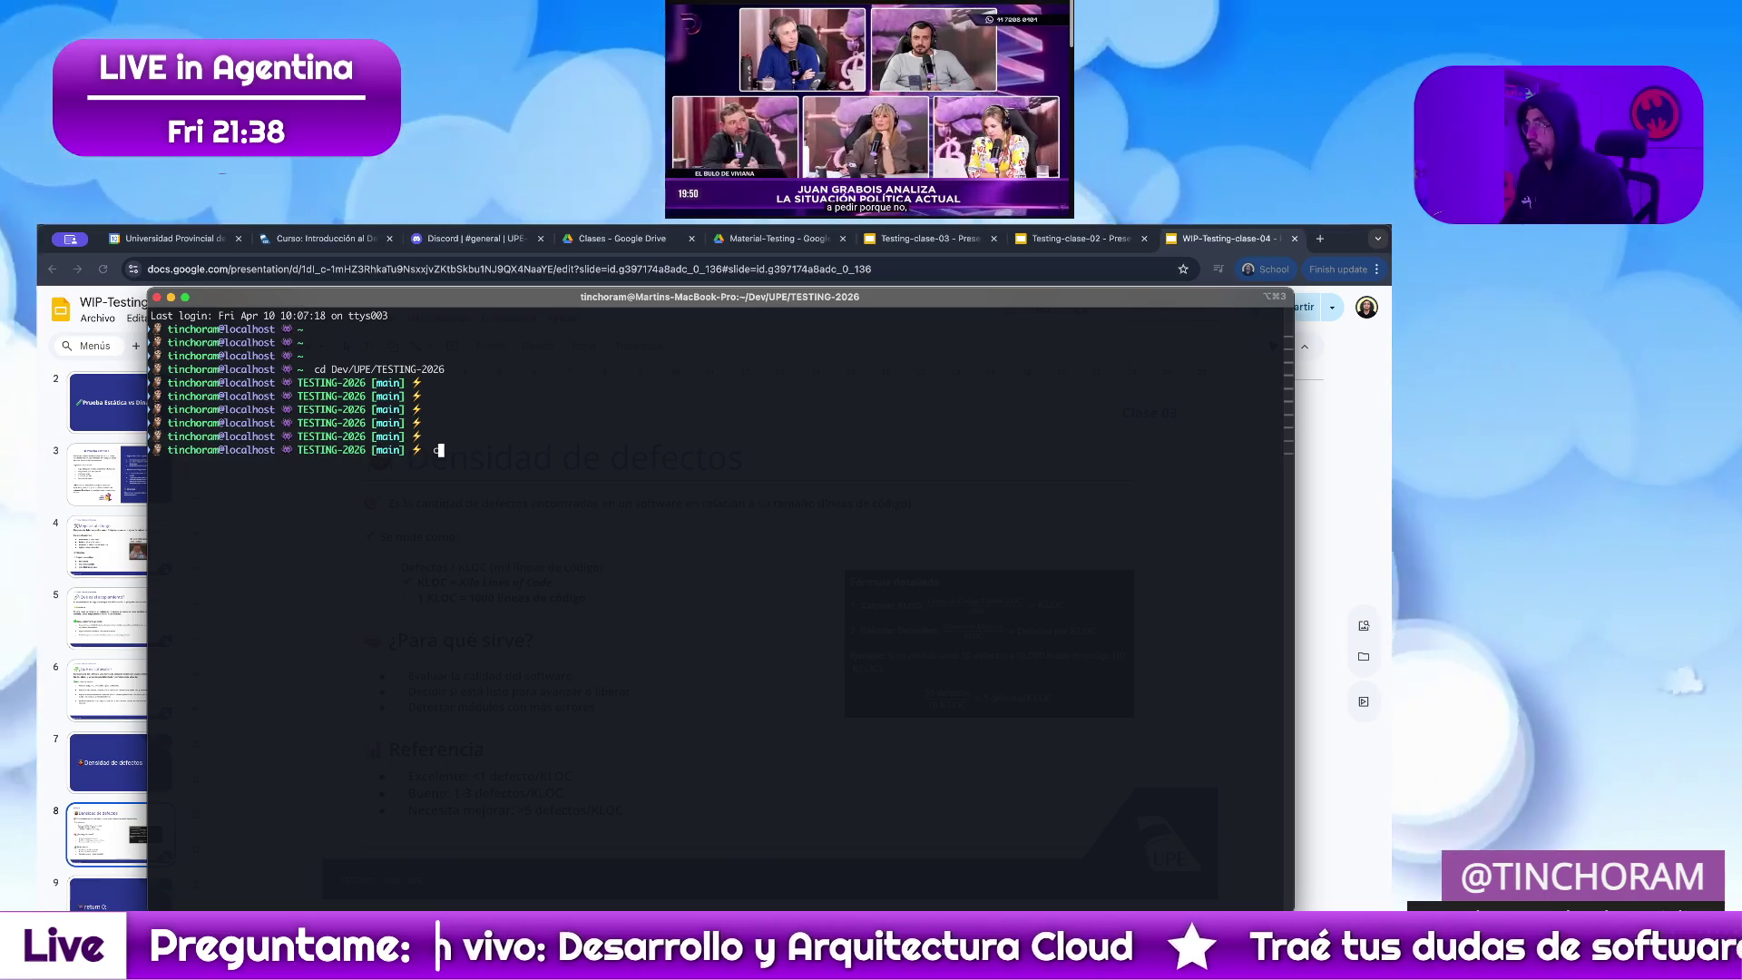
type("code .")
key("Return")
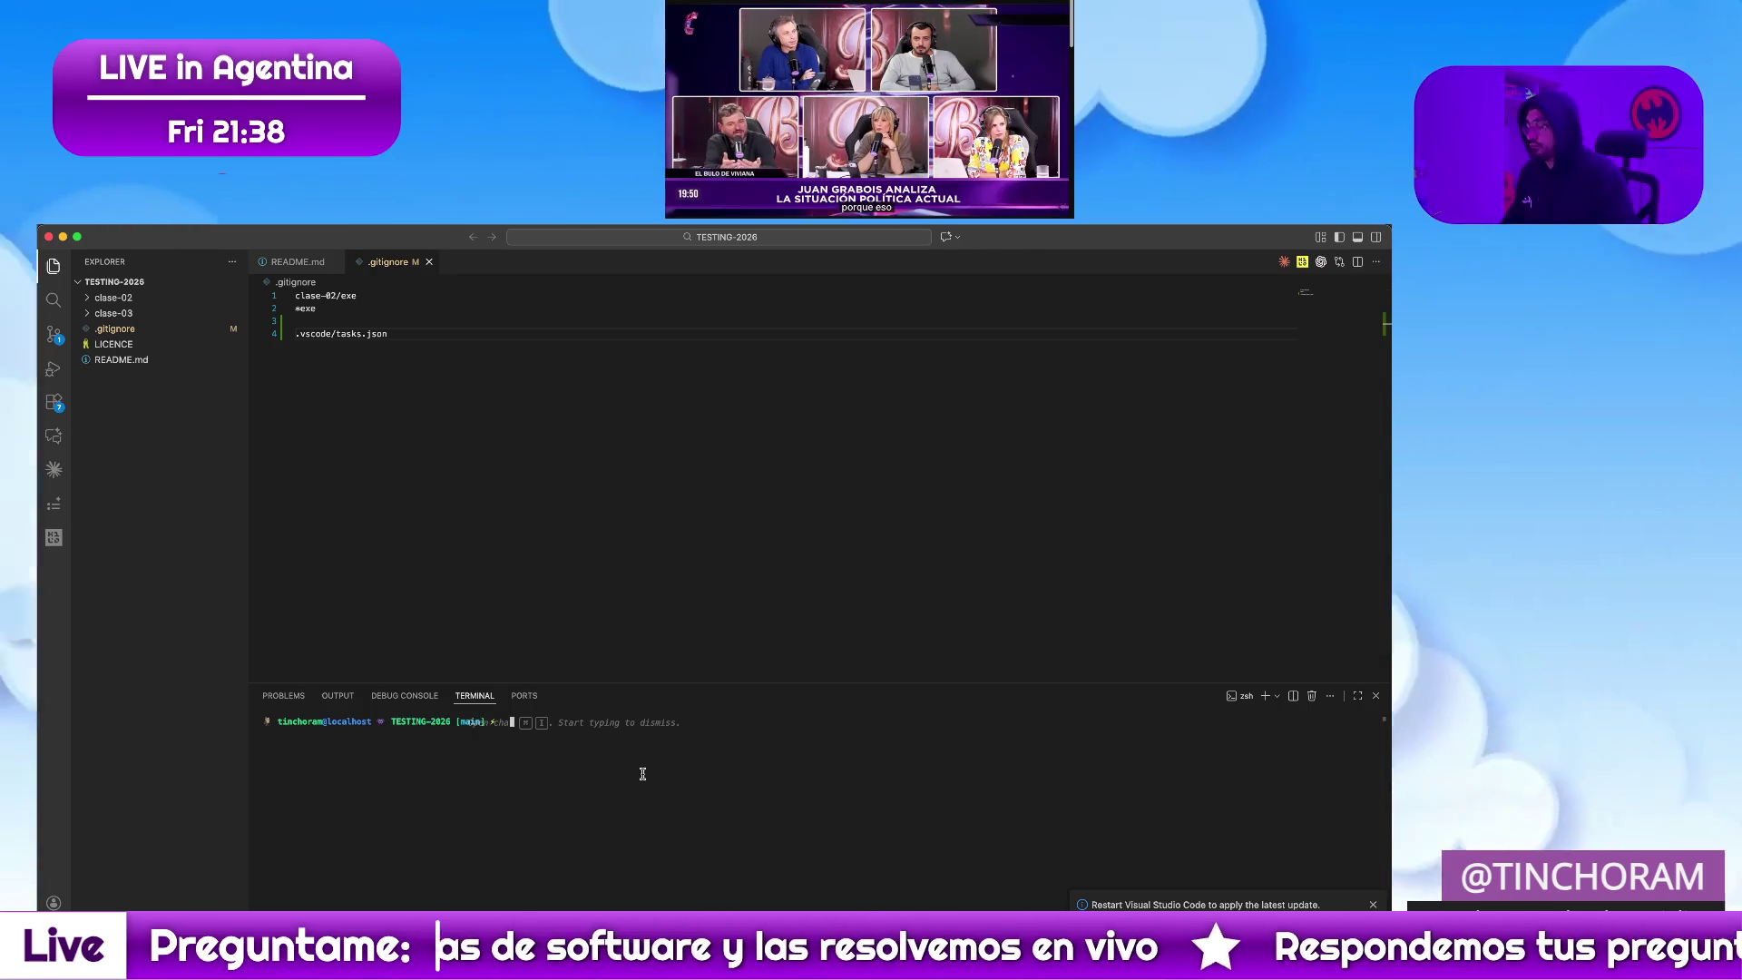
Close the .gitignore and README.md editors and clear the failed pull output from the terminal
key("ctrl+l")
type("git pull")
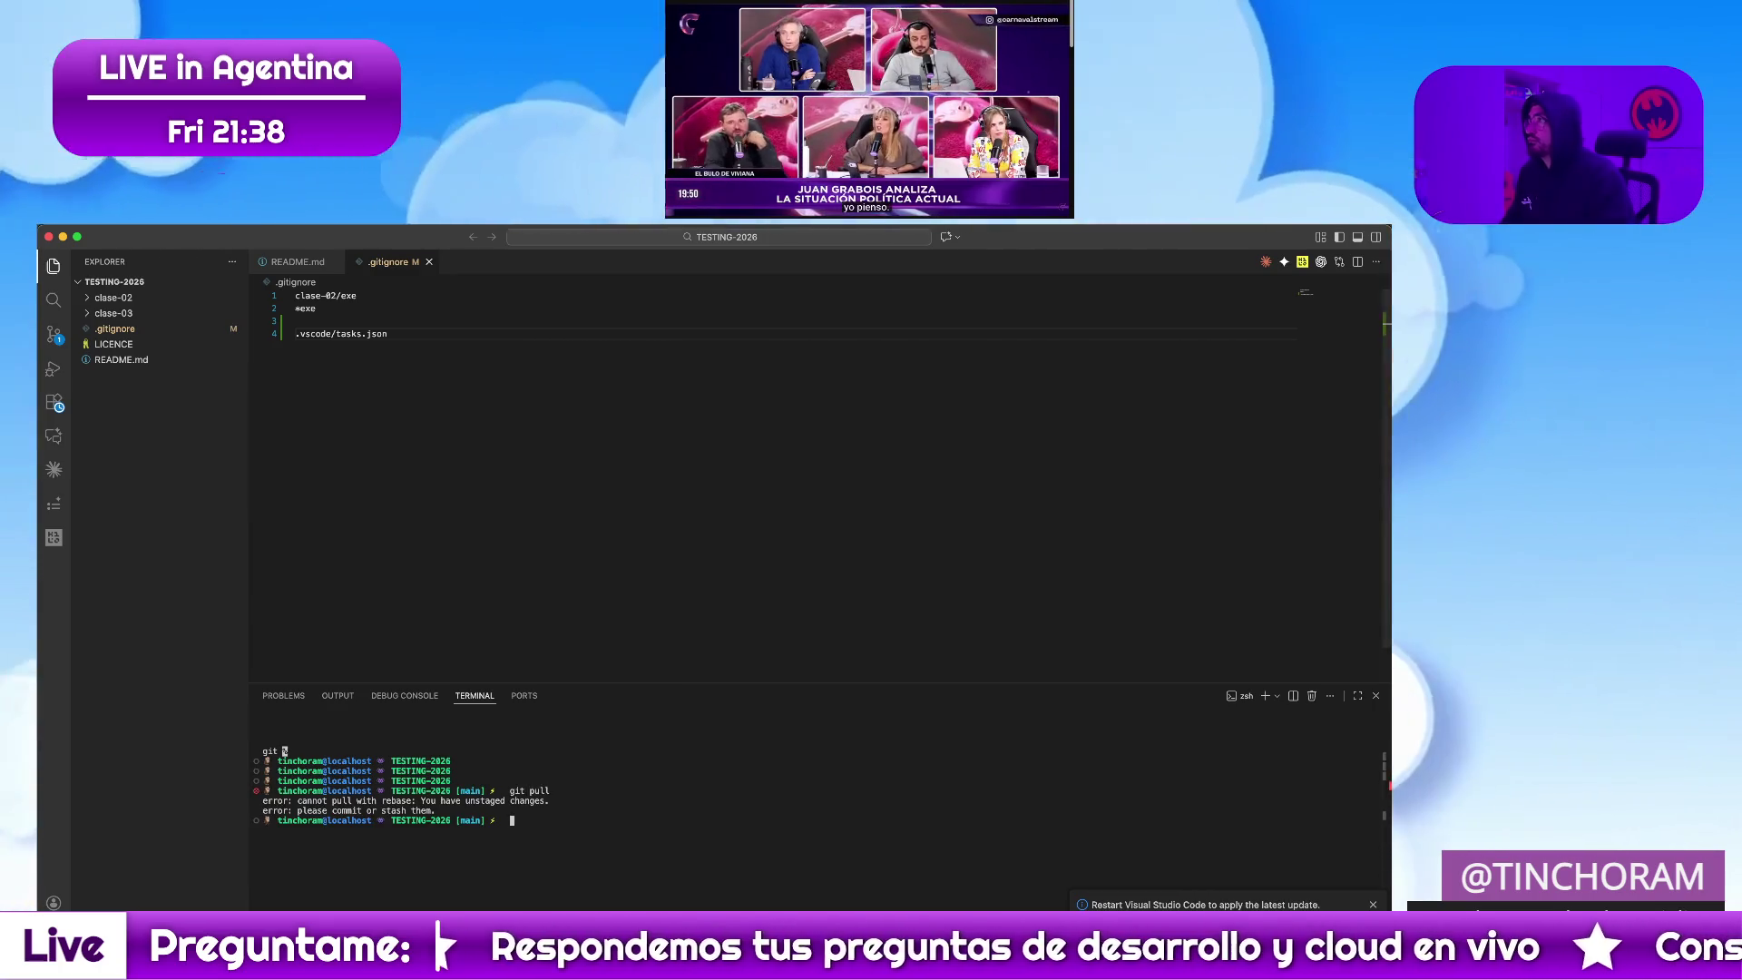
left_click(428, 261)
left_click(335, 263)
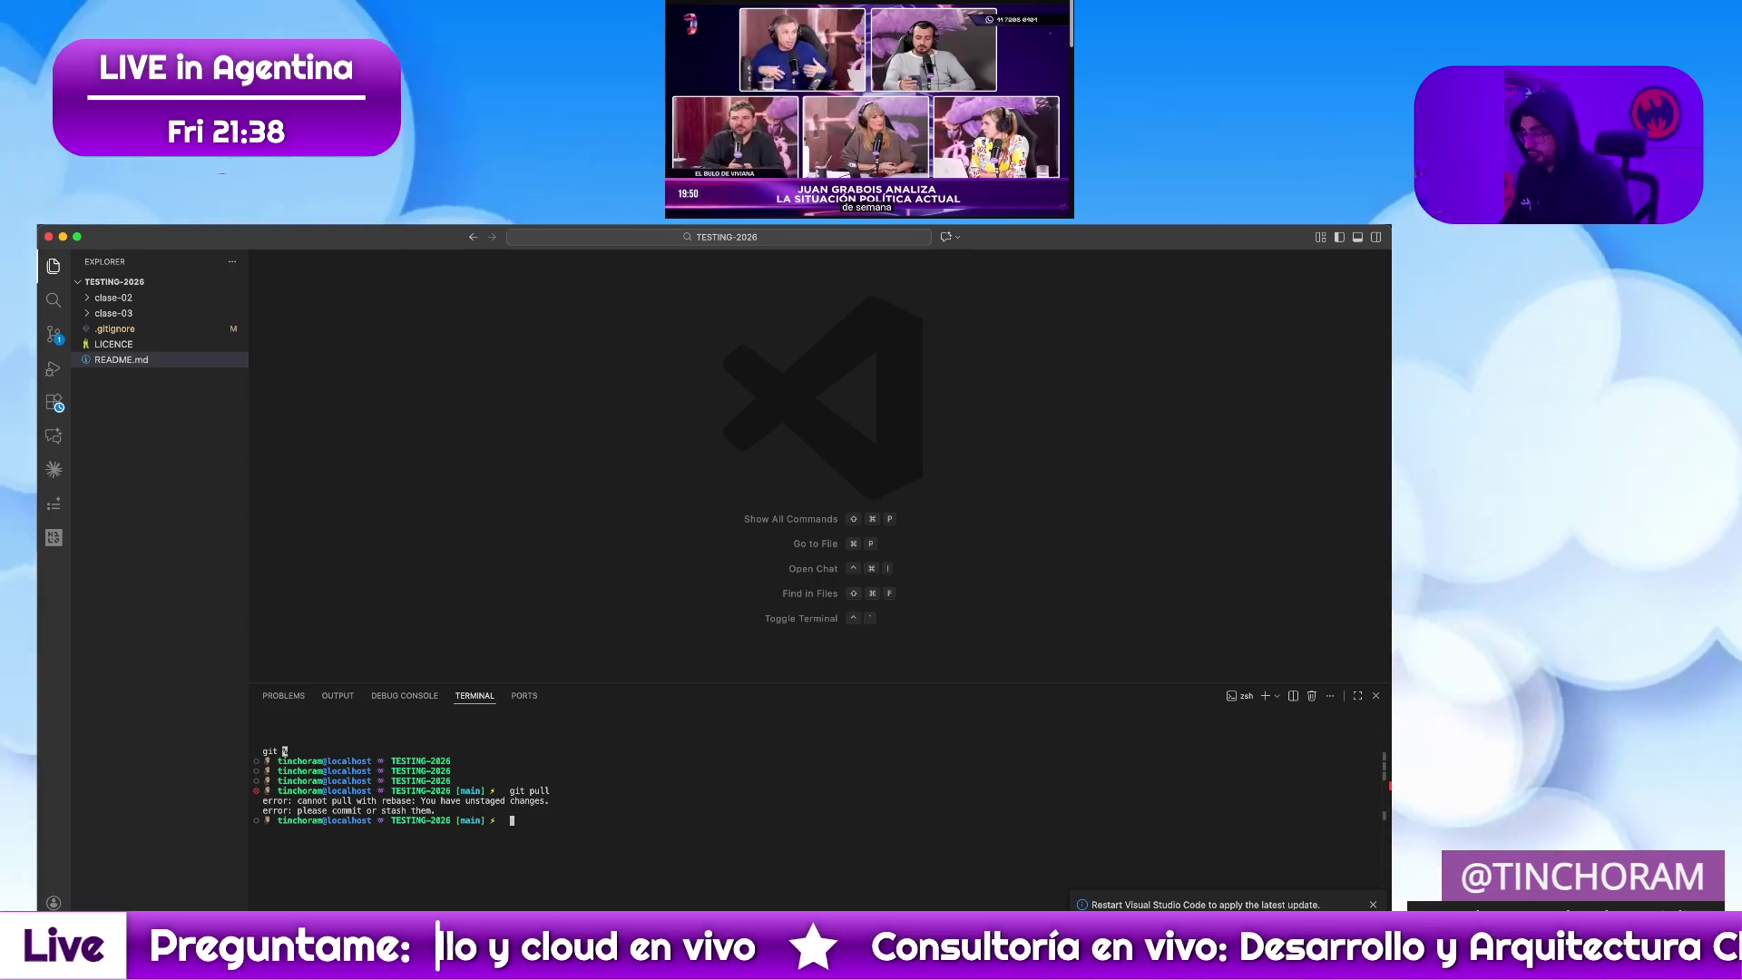
key("super+k")
key("Return")
key("Return")
key("Return")
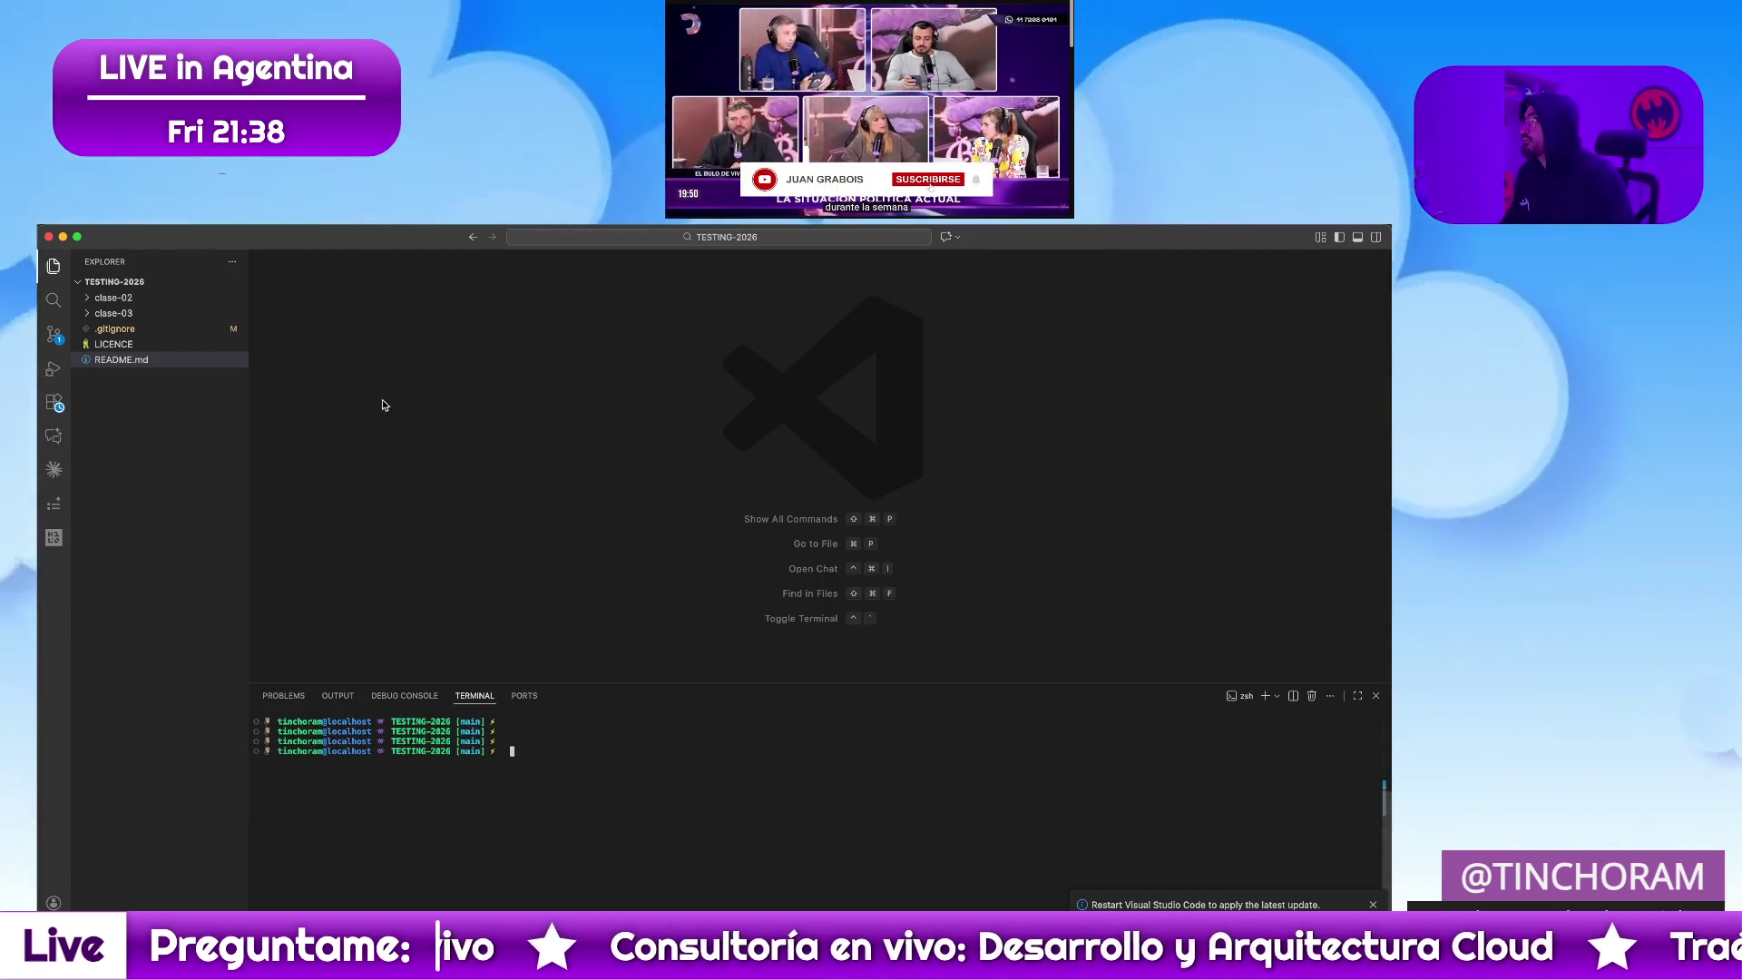
In Source Control discard the uncommitted .gitignore change, confirm, and return to the Explorer
left_click(53, 334)
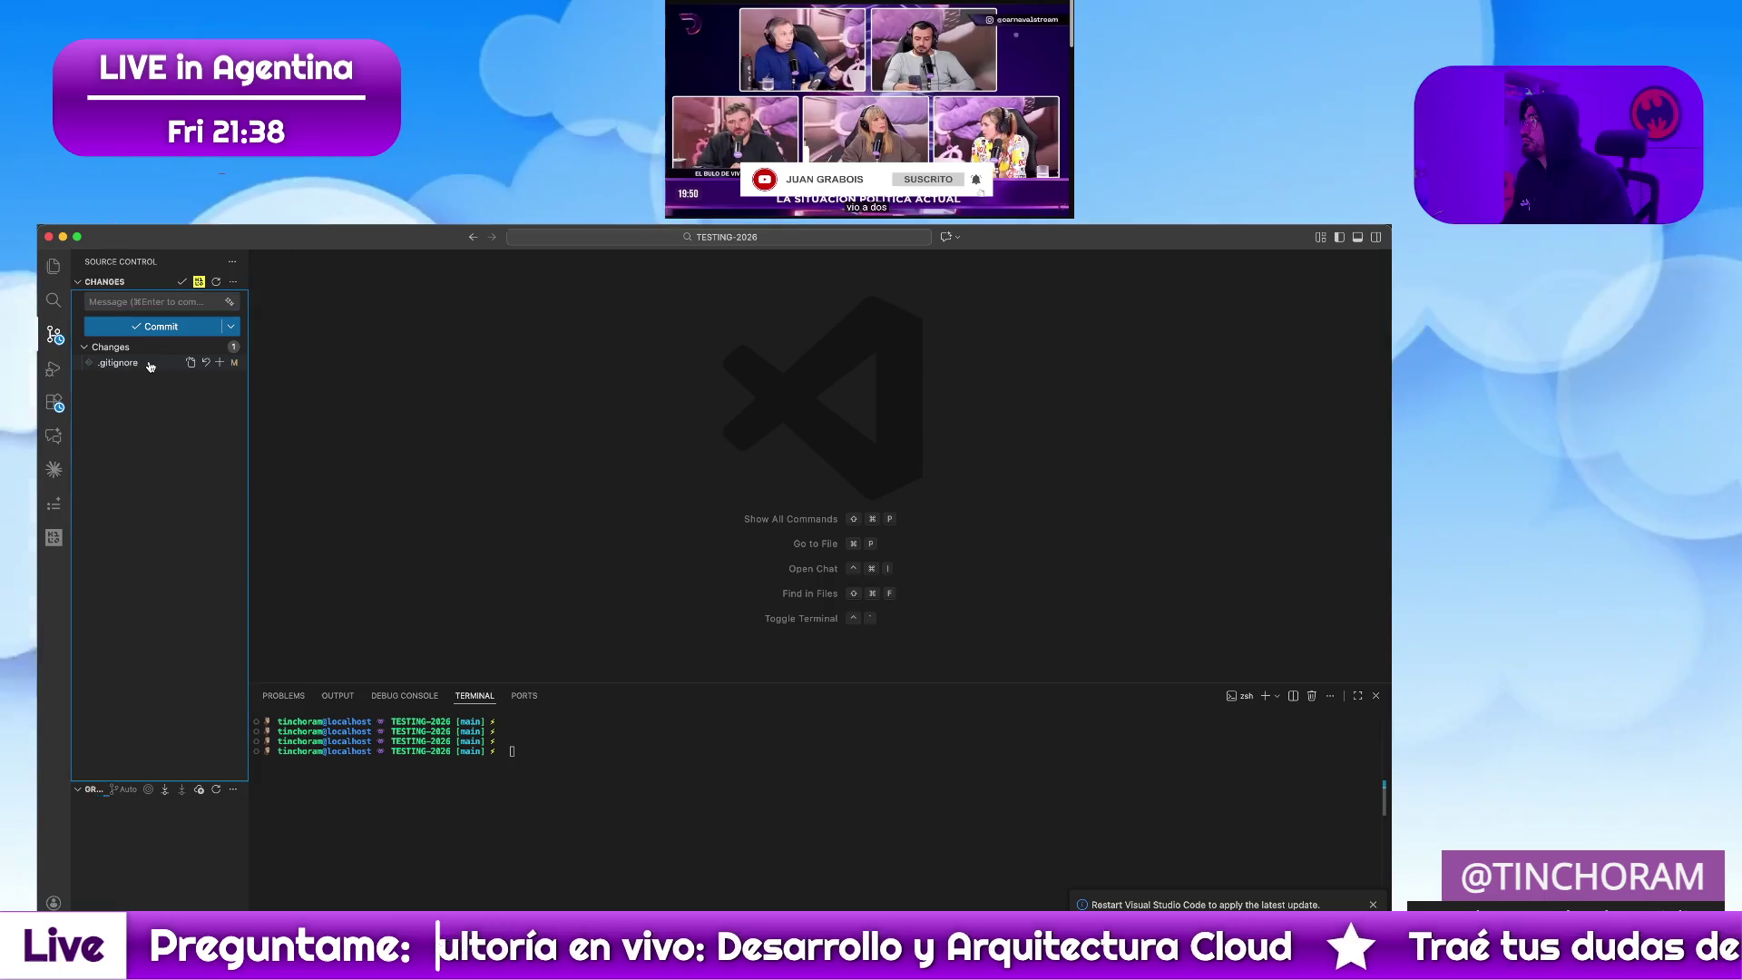
left_click(119, 363)
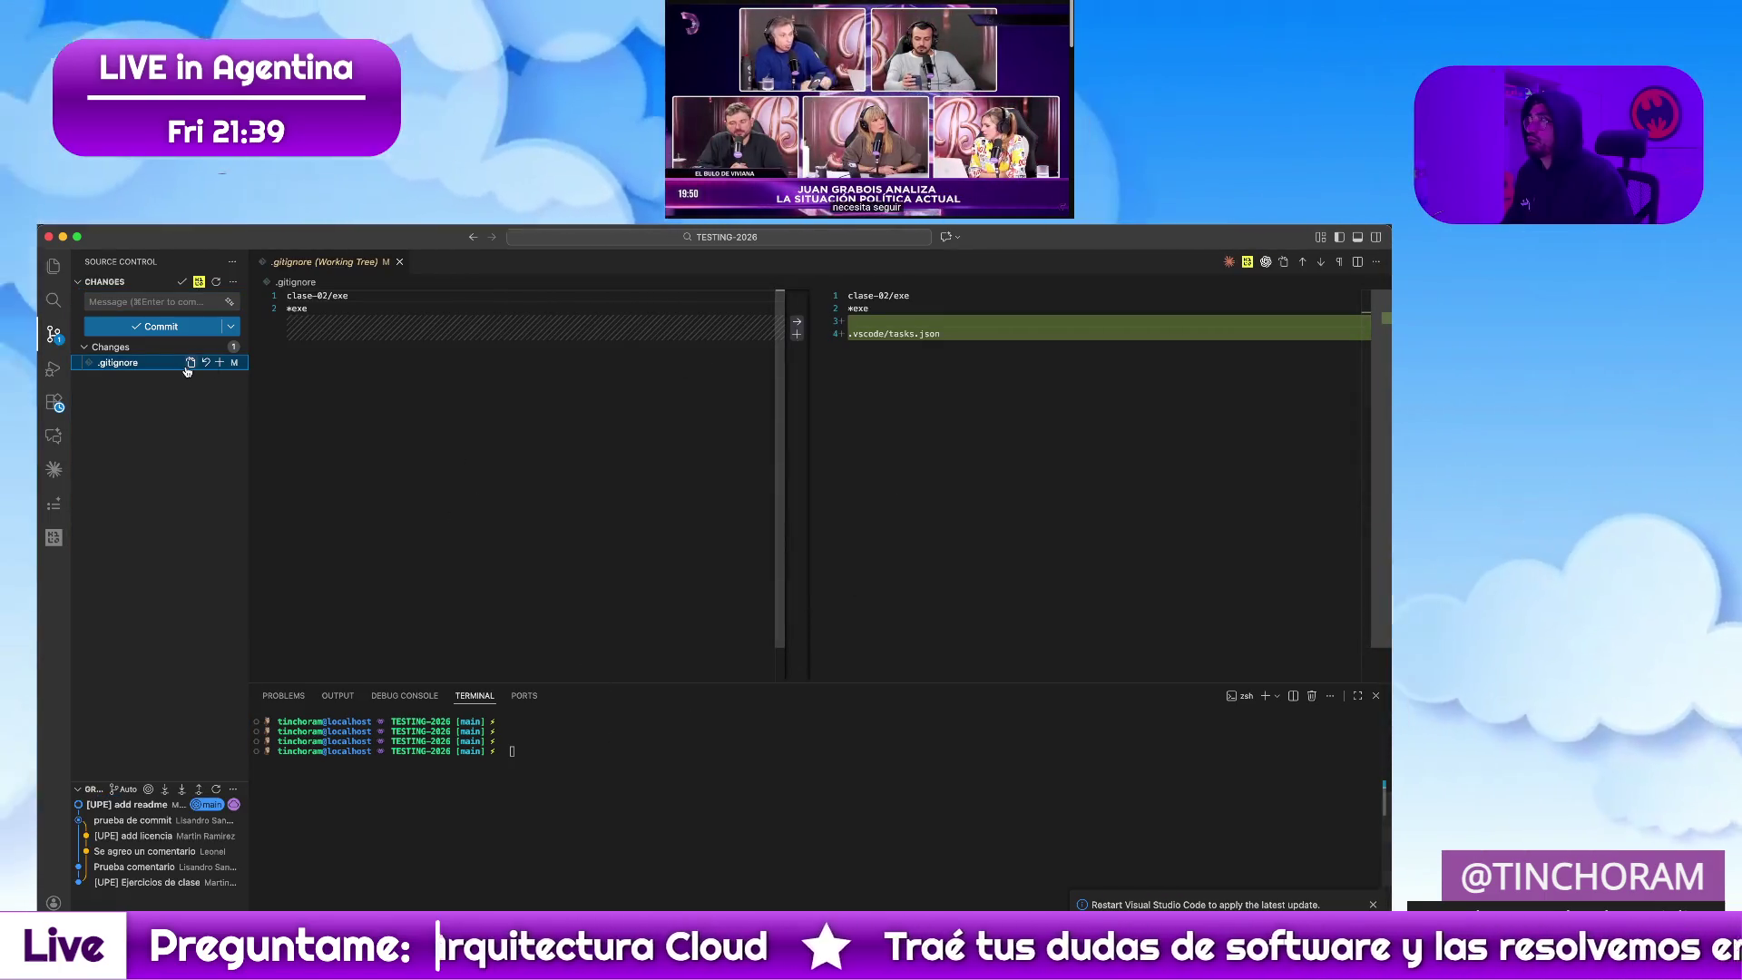
left_click(206, 364)
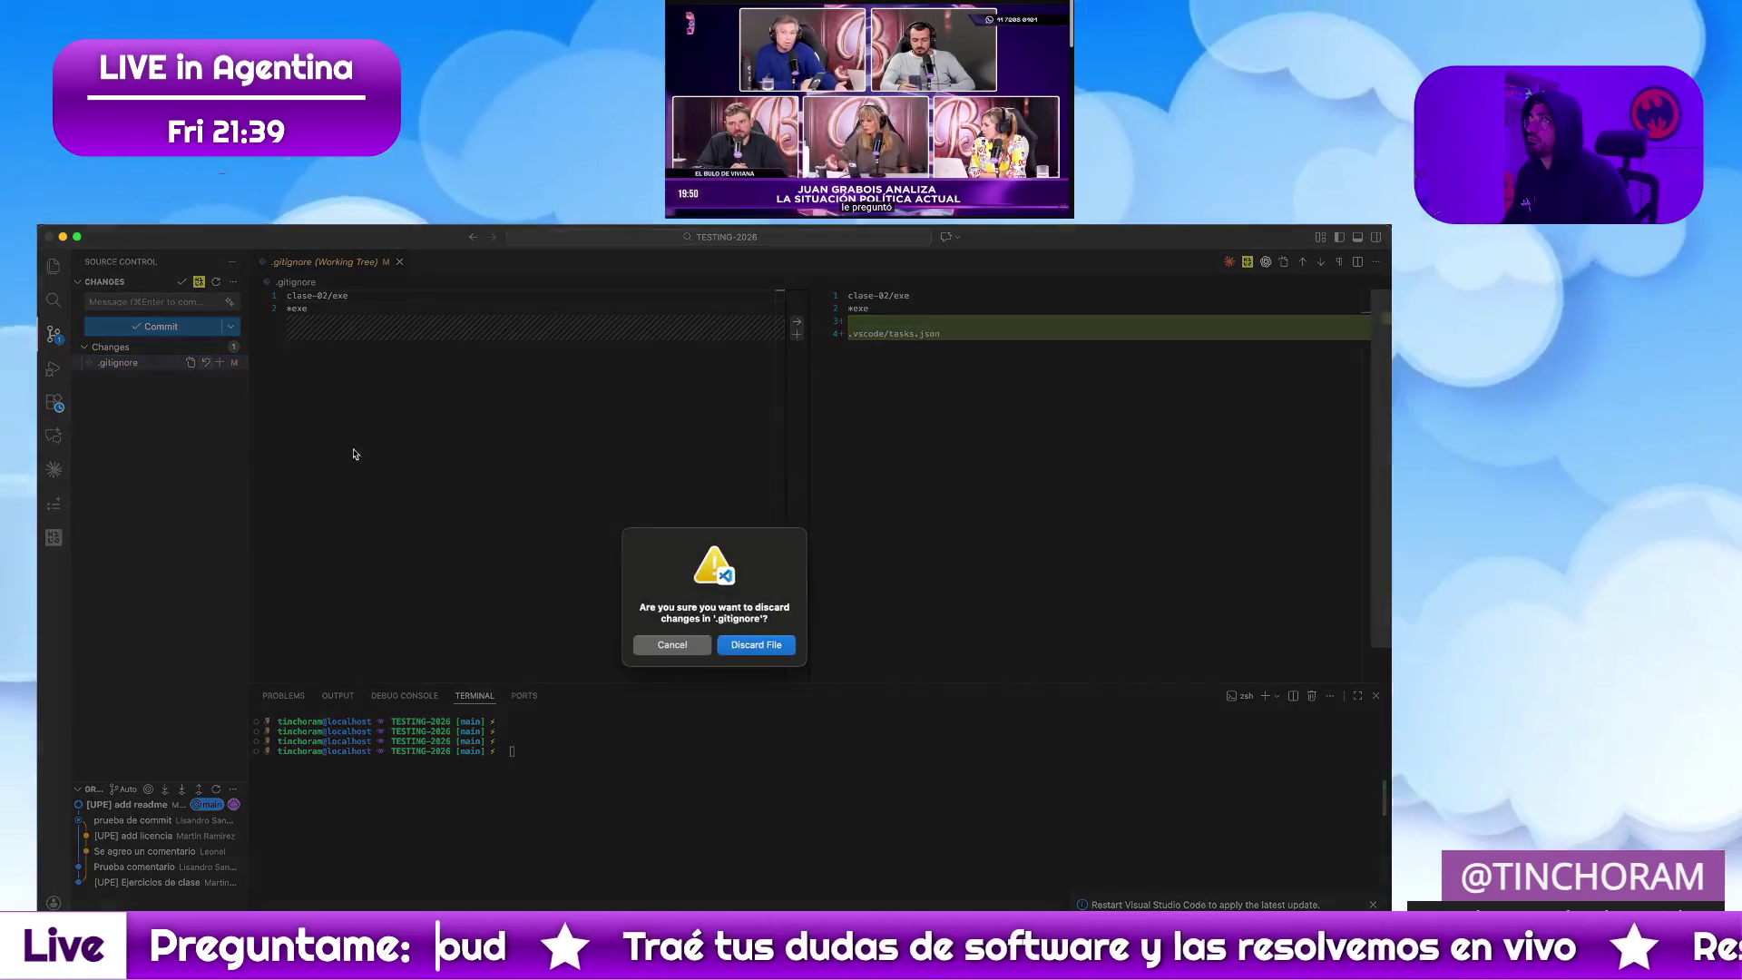
left_click(741, 646)
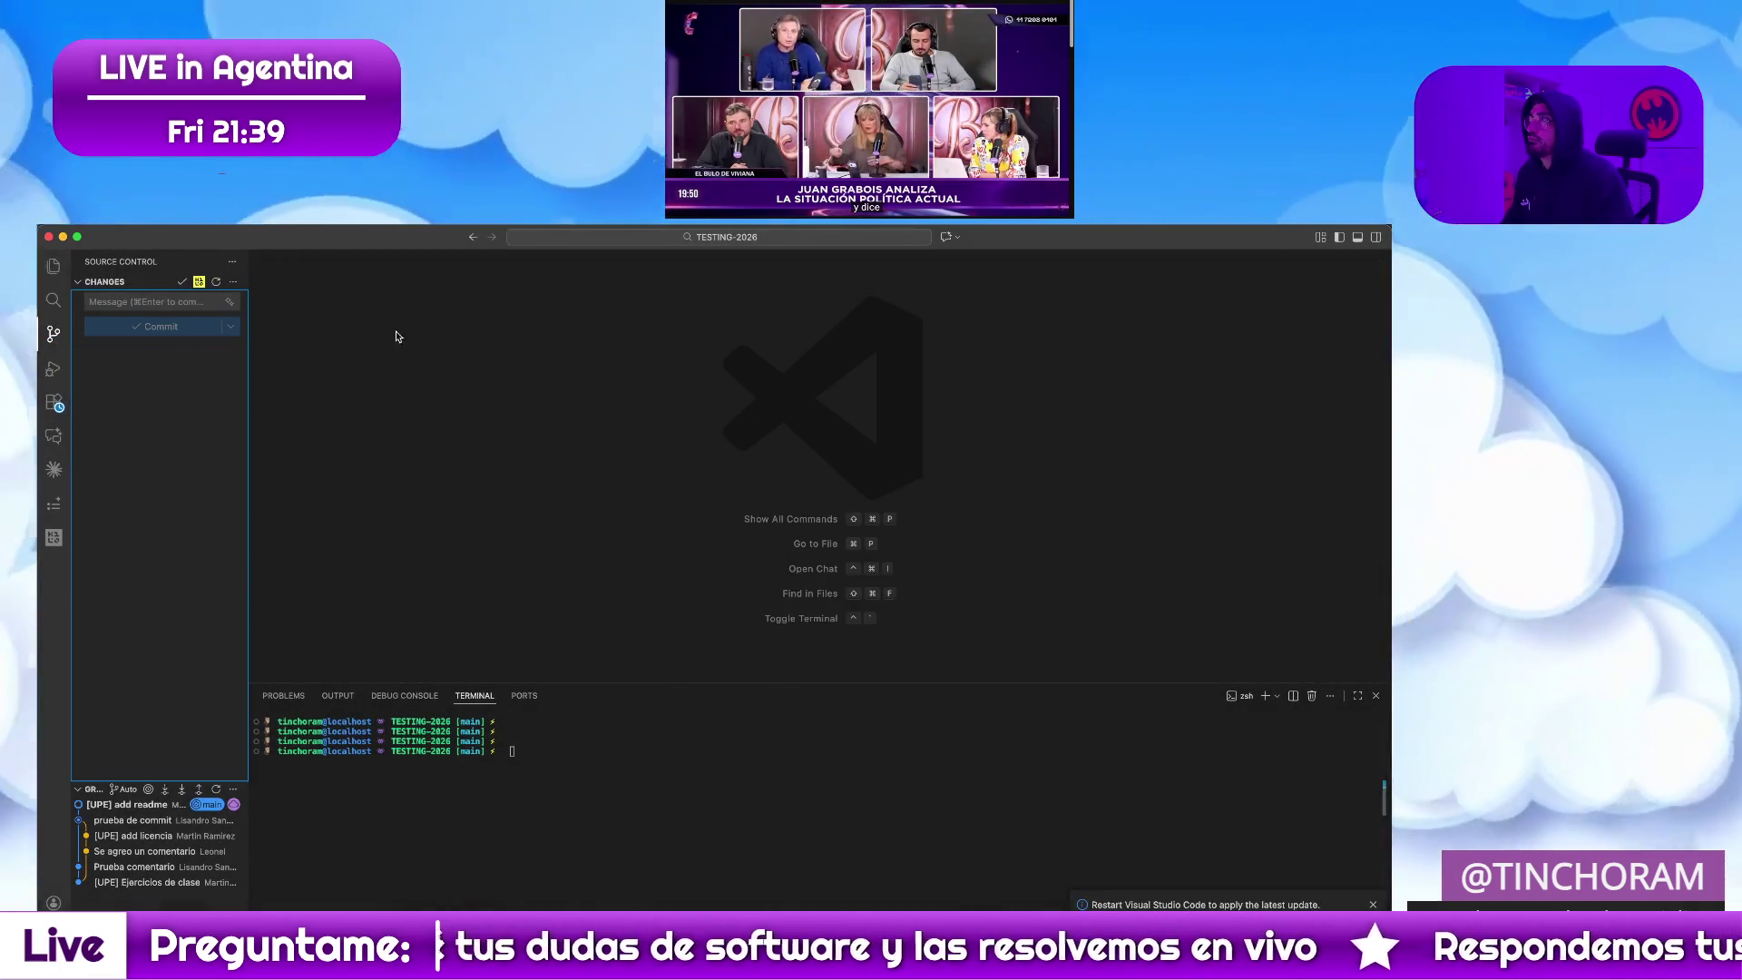
left_click(53, 264)
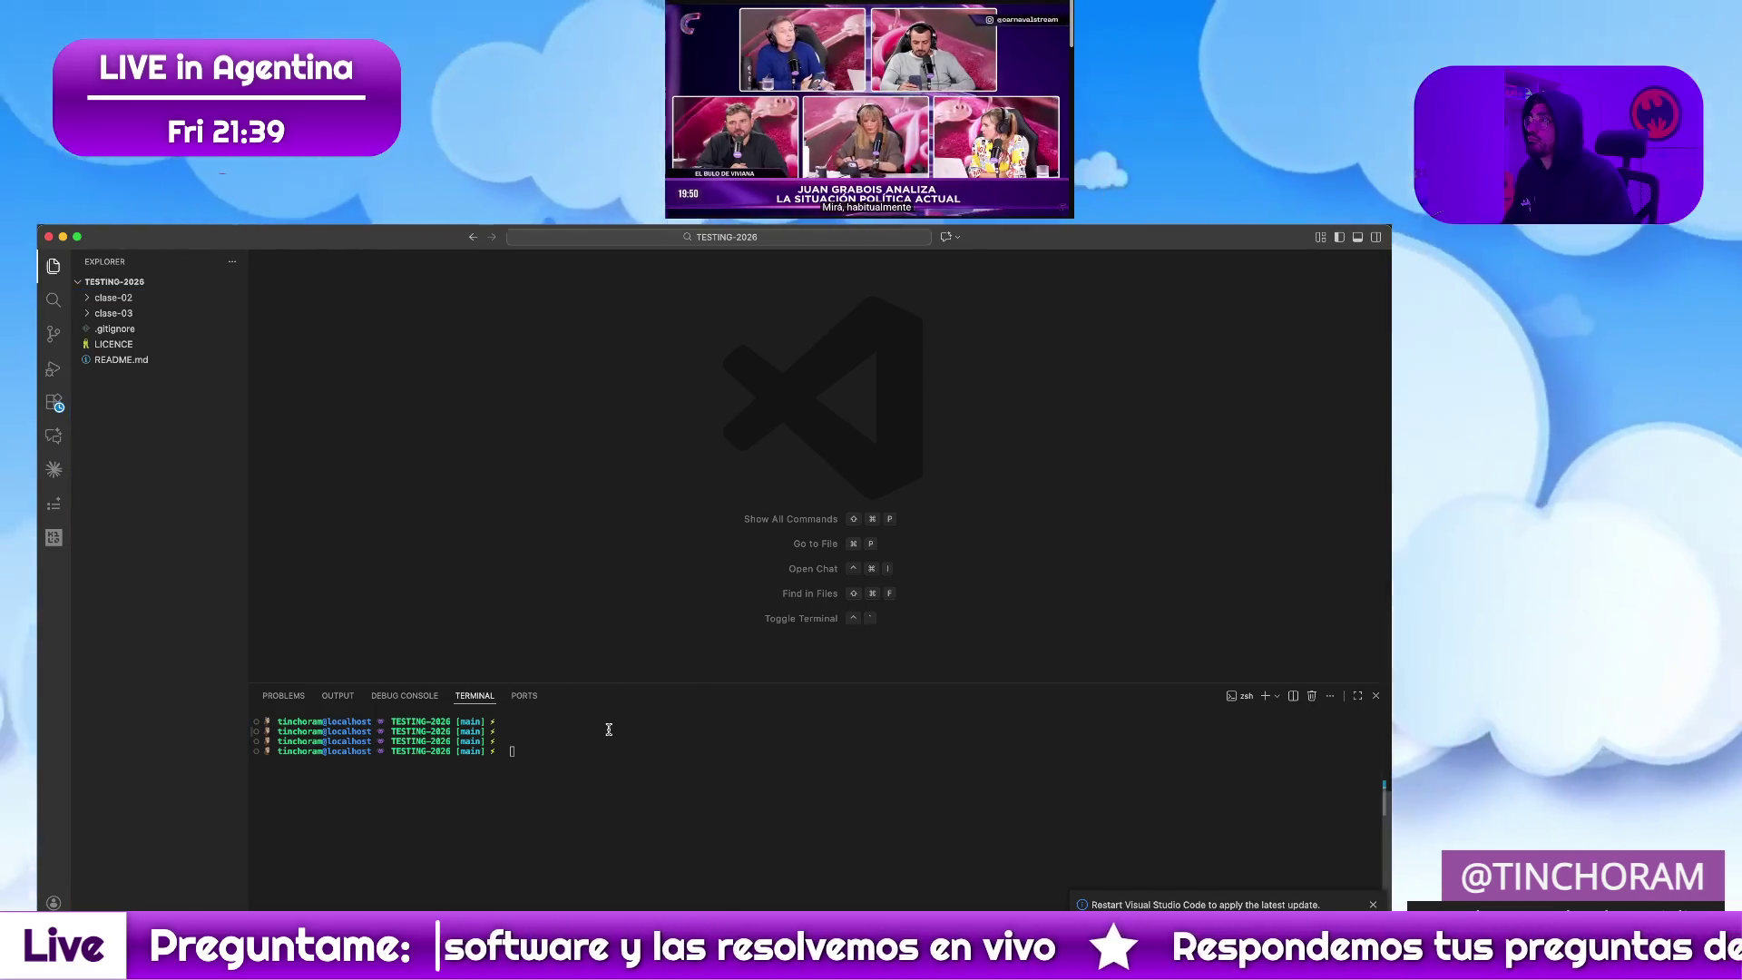
left_click(609, 729)
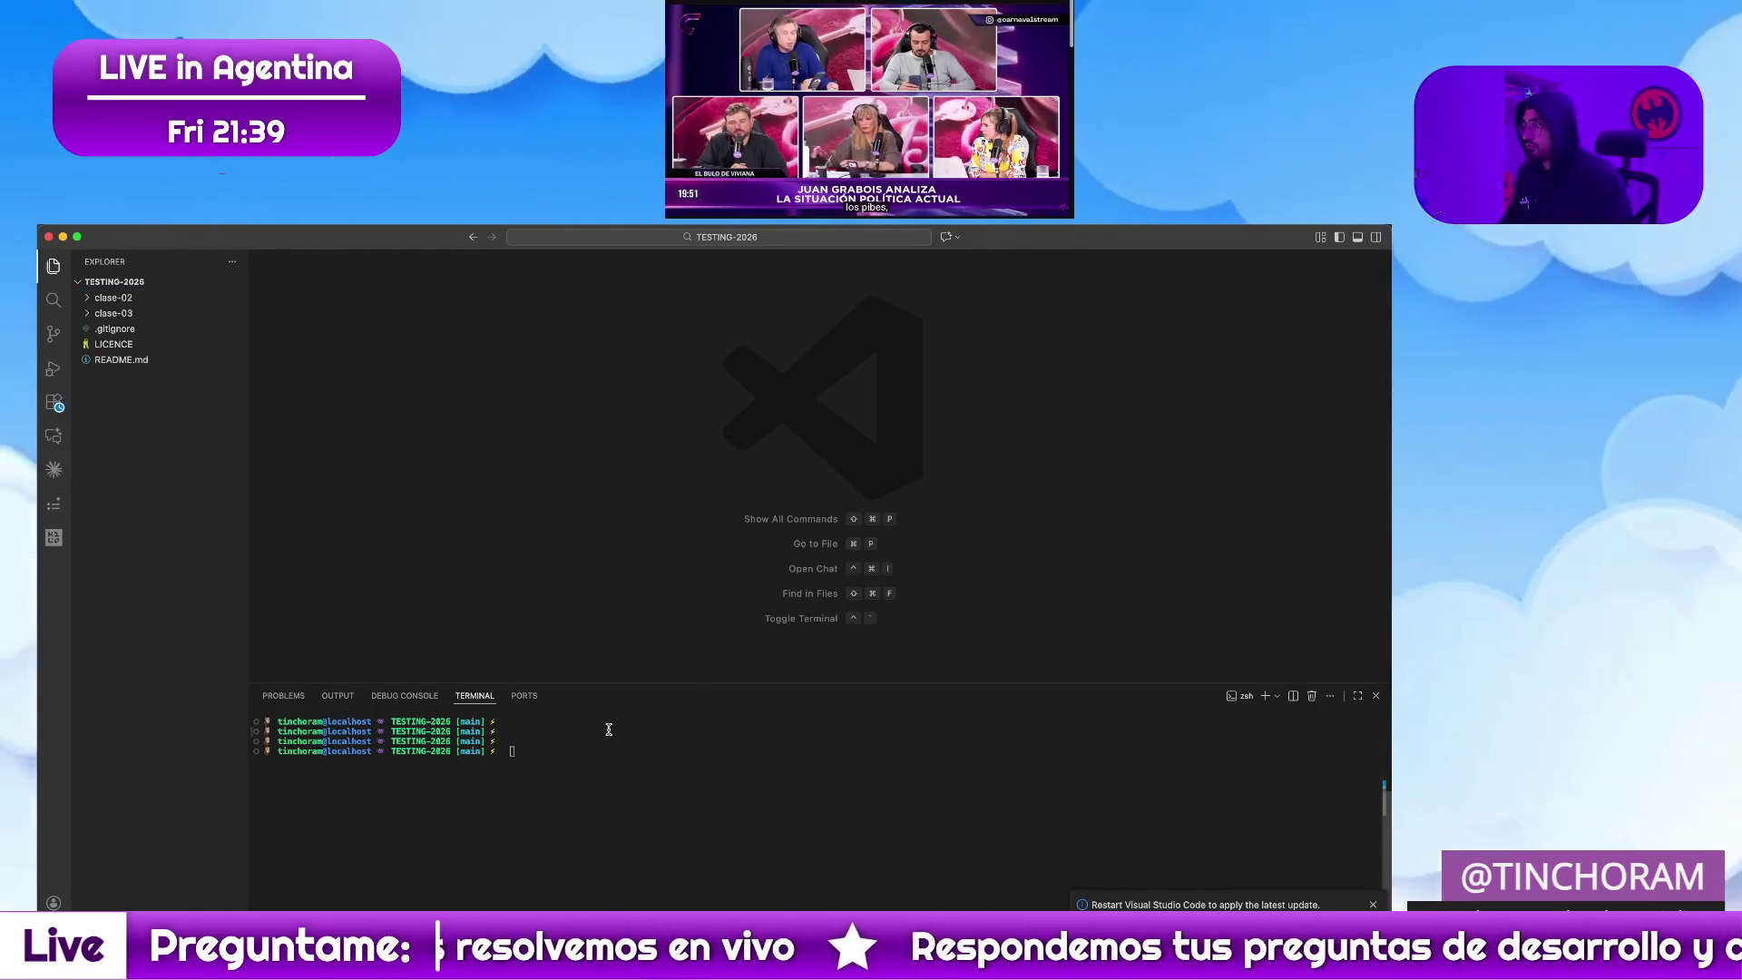
type("git pull")
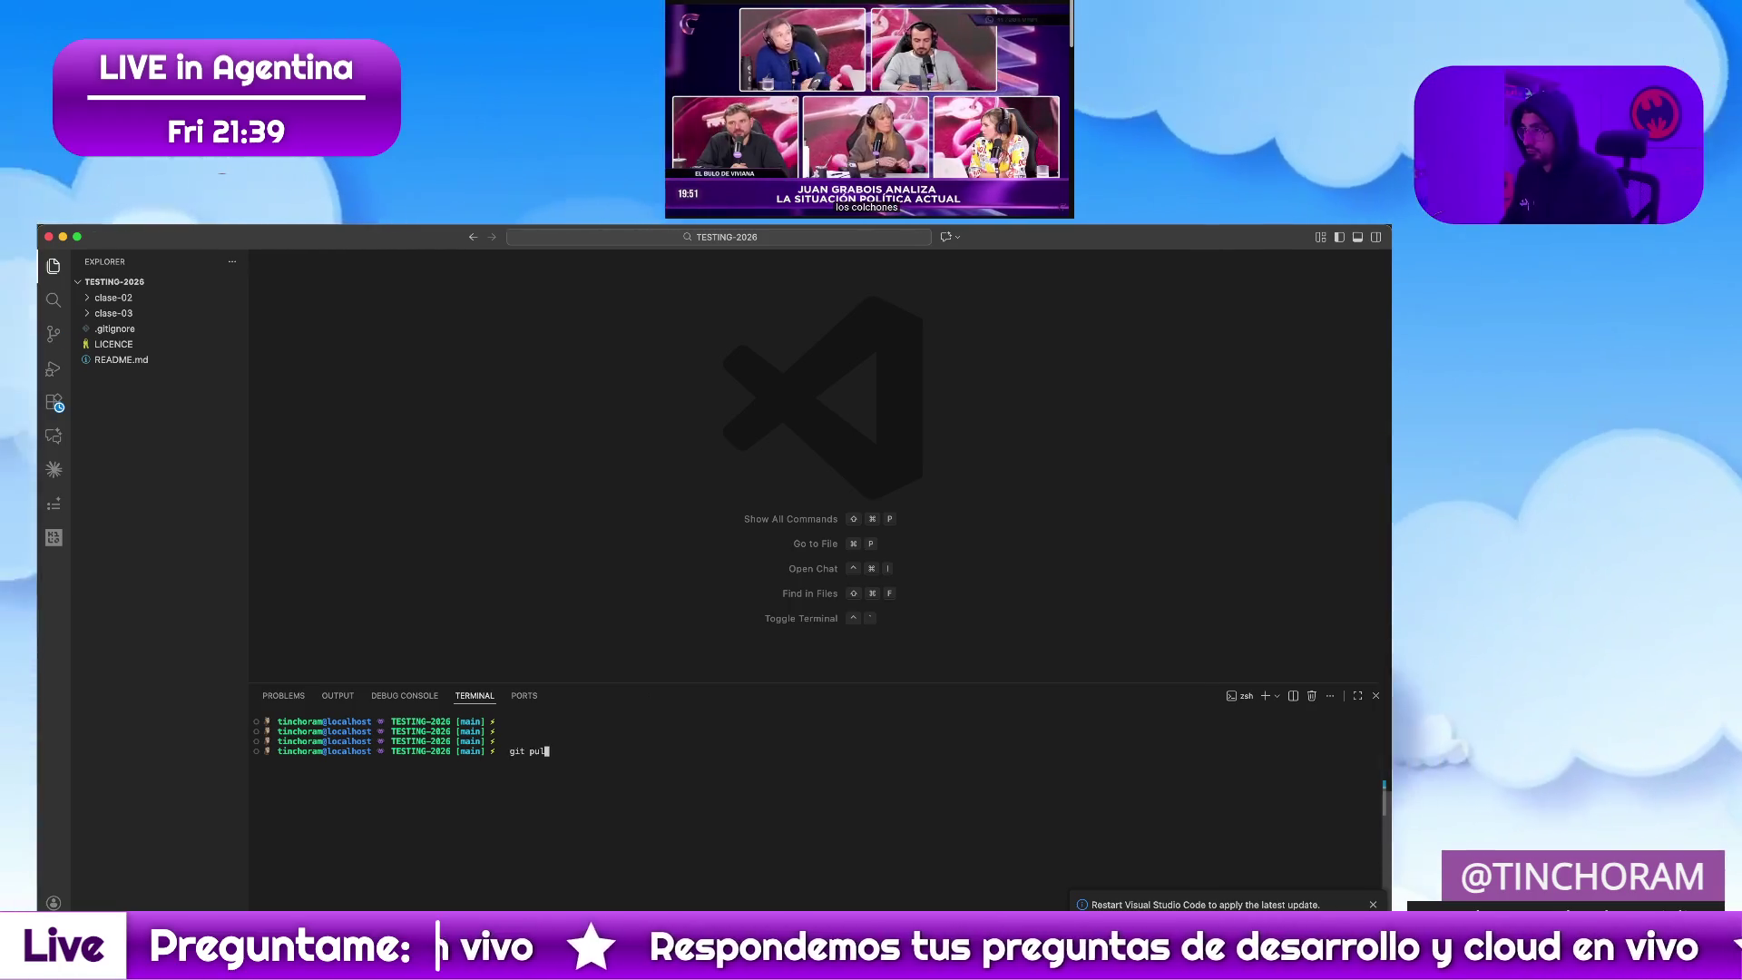
Run git pull with the SSH passphrase to fast-forward the README update, then clear the terminal
key("Return")
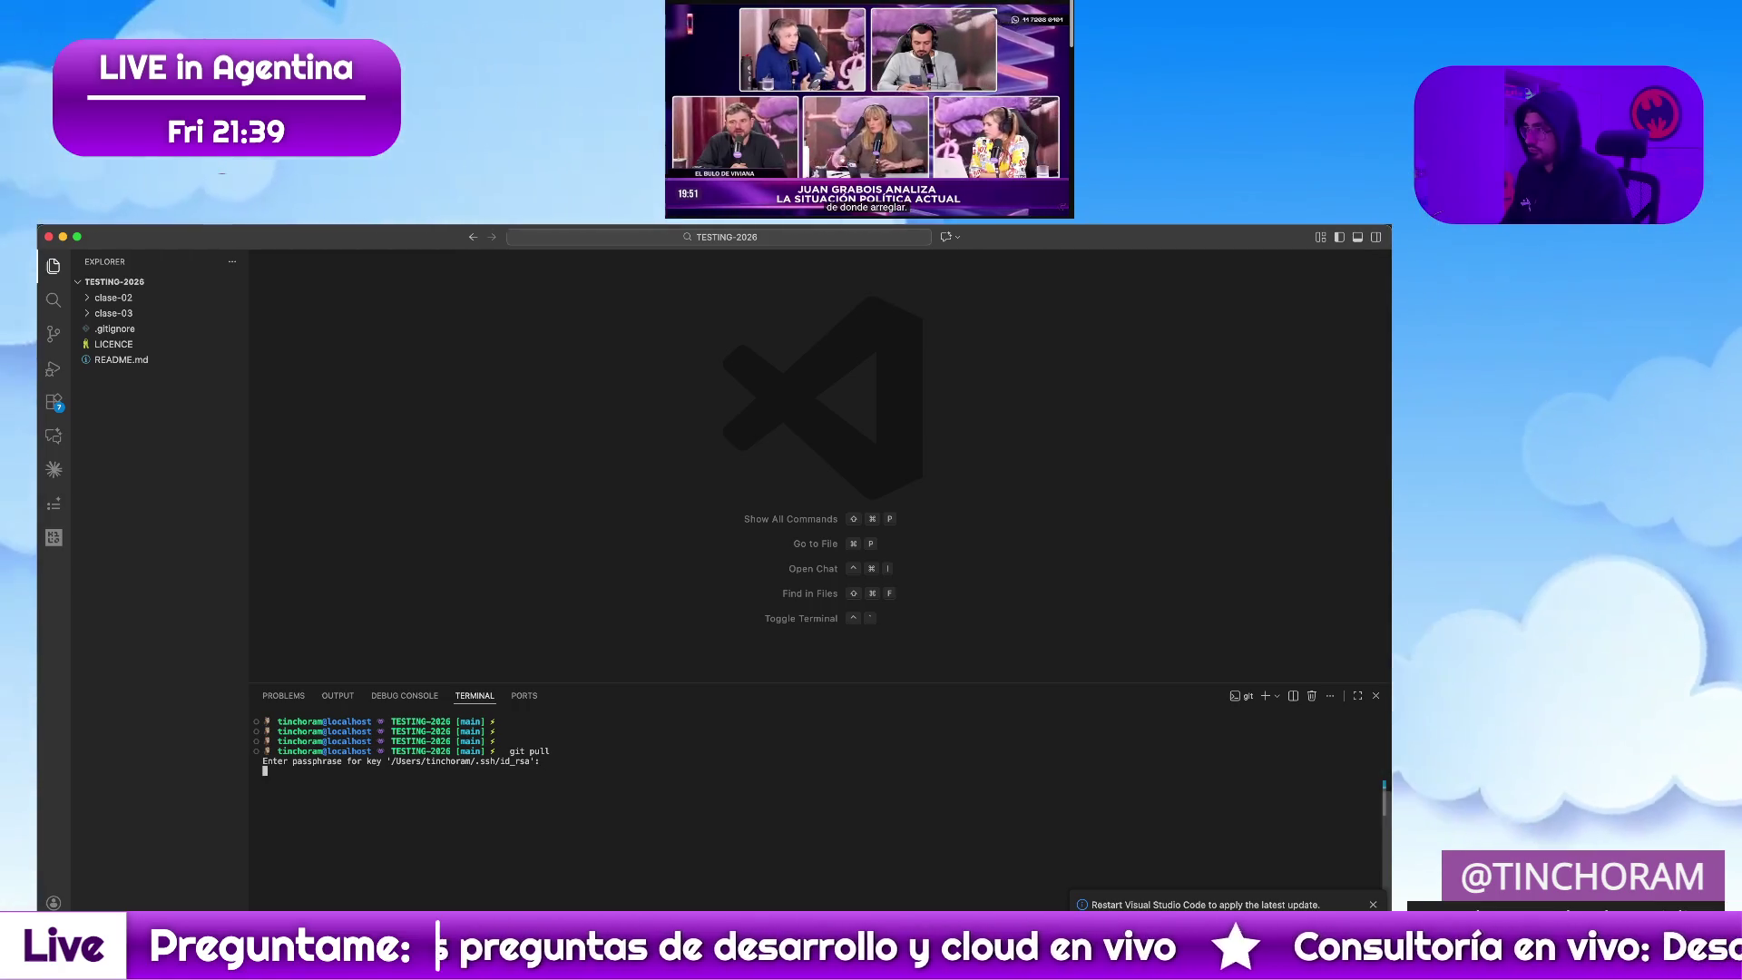
key("Return")
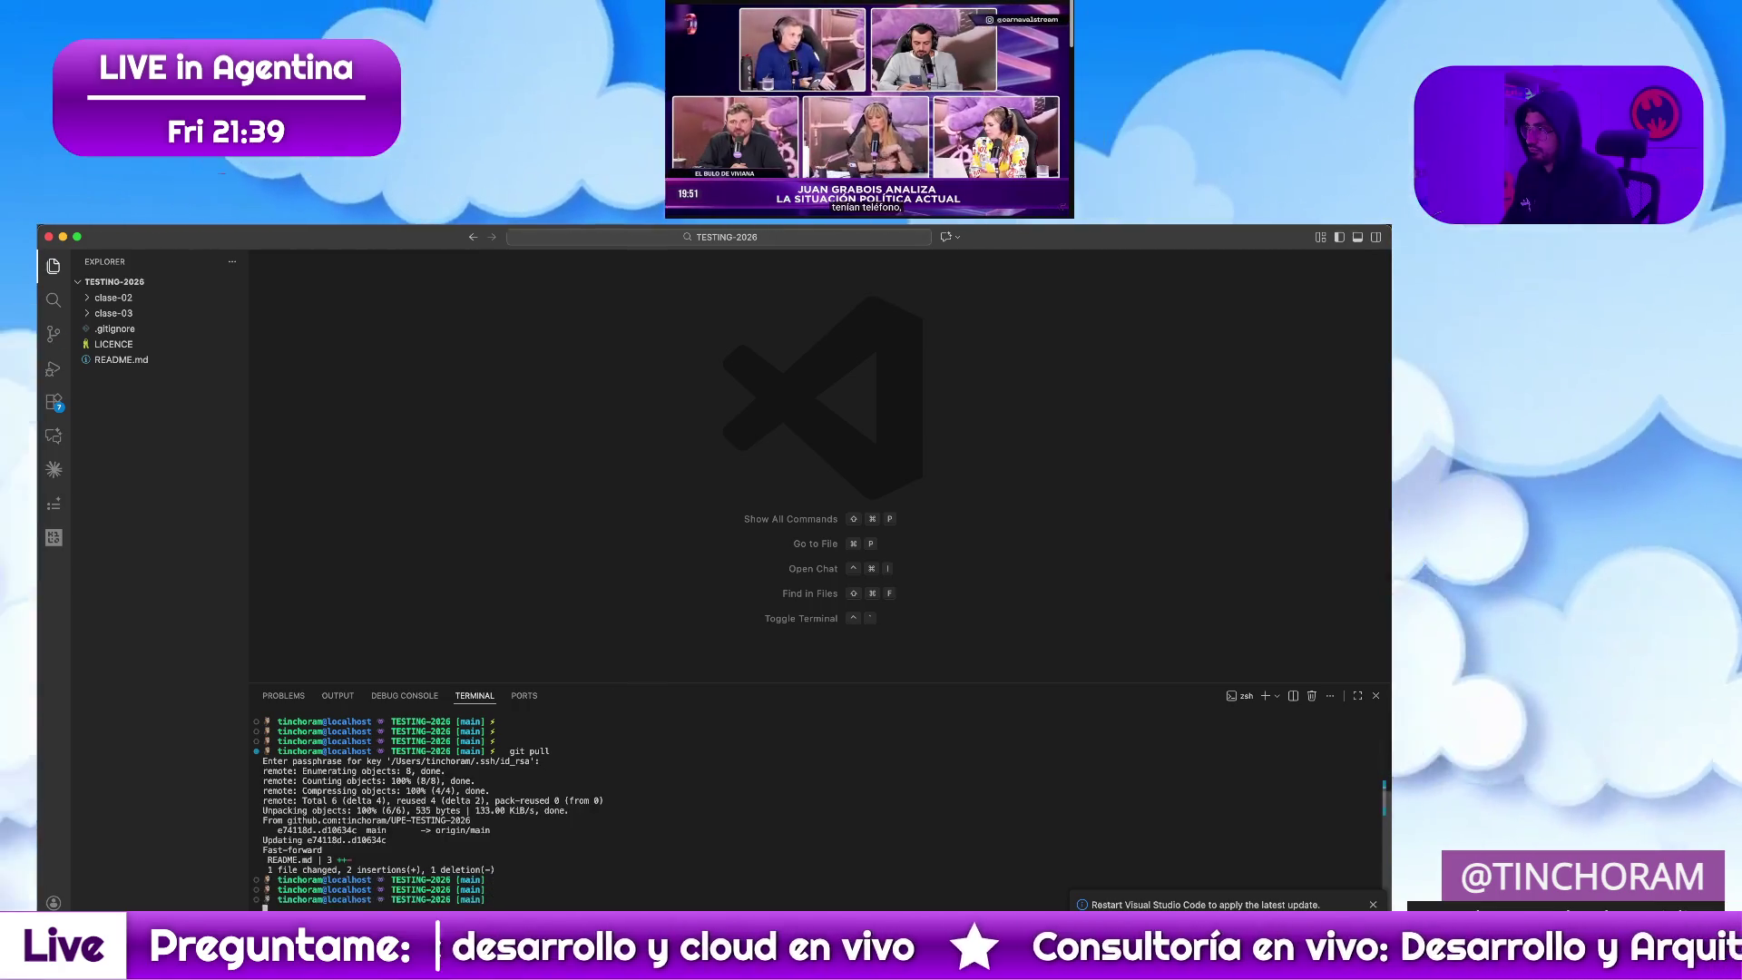
type("clear")
key("Return")
key("Return")
key("Return")
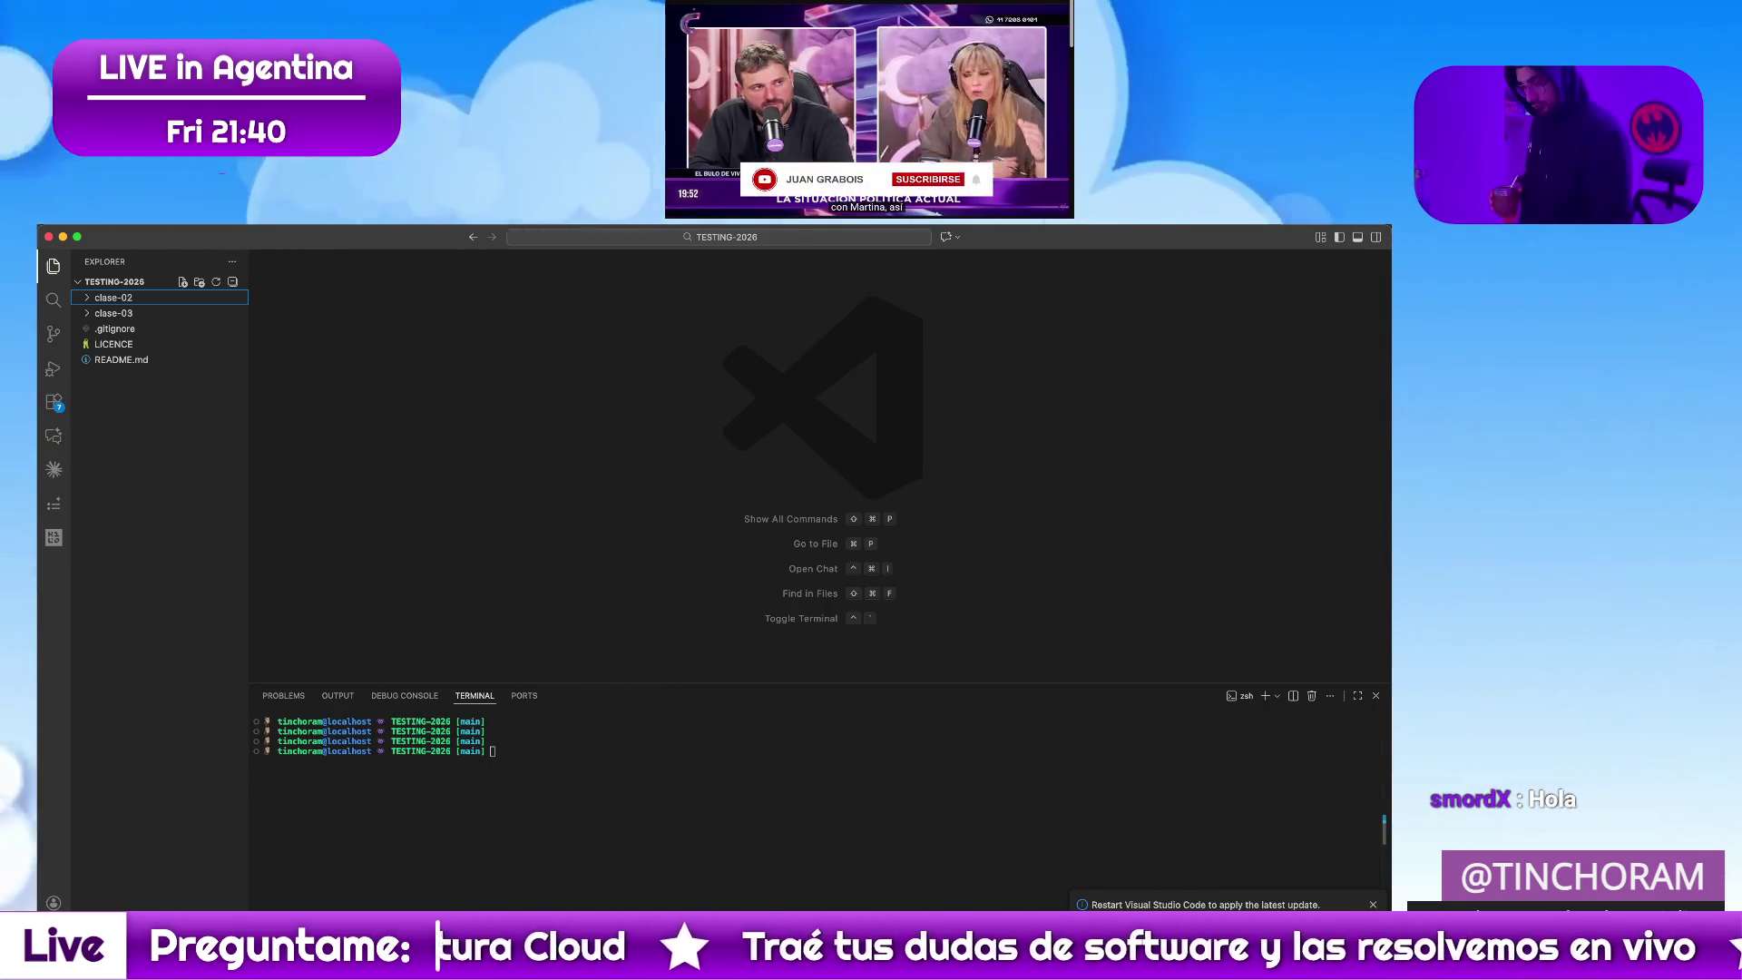
Via Mission Control bring the Chrome window with the class-04 Google Slides deck to the front
key("ctrl+Up")
left_click(886, 437)
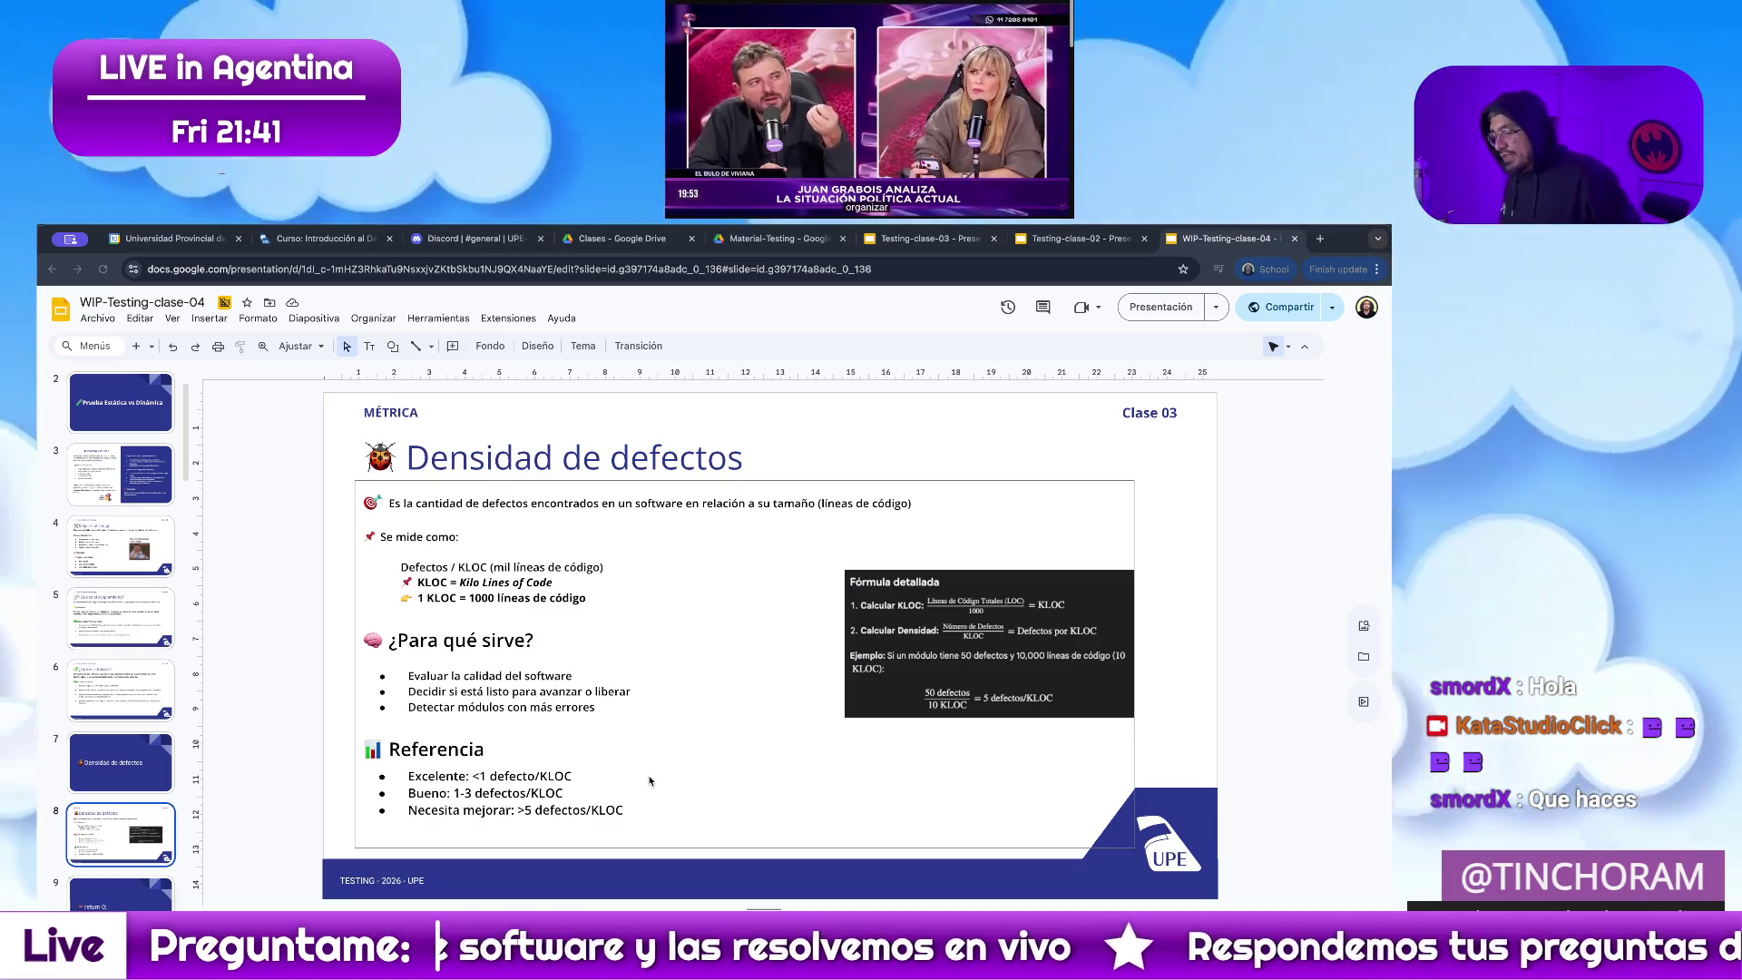
Via Mission Control reach the GitHub browser window and switch to the SonarQube Cloud Issues tab
key("super+f")
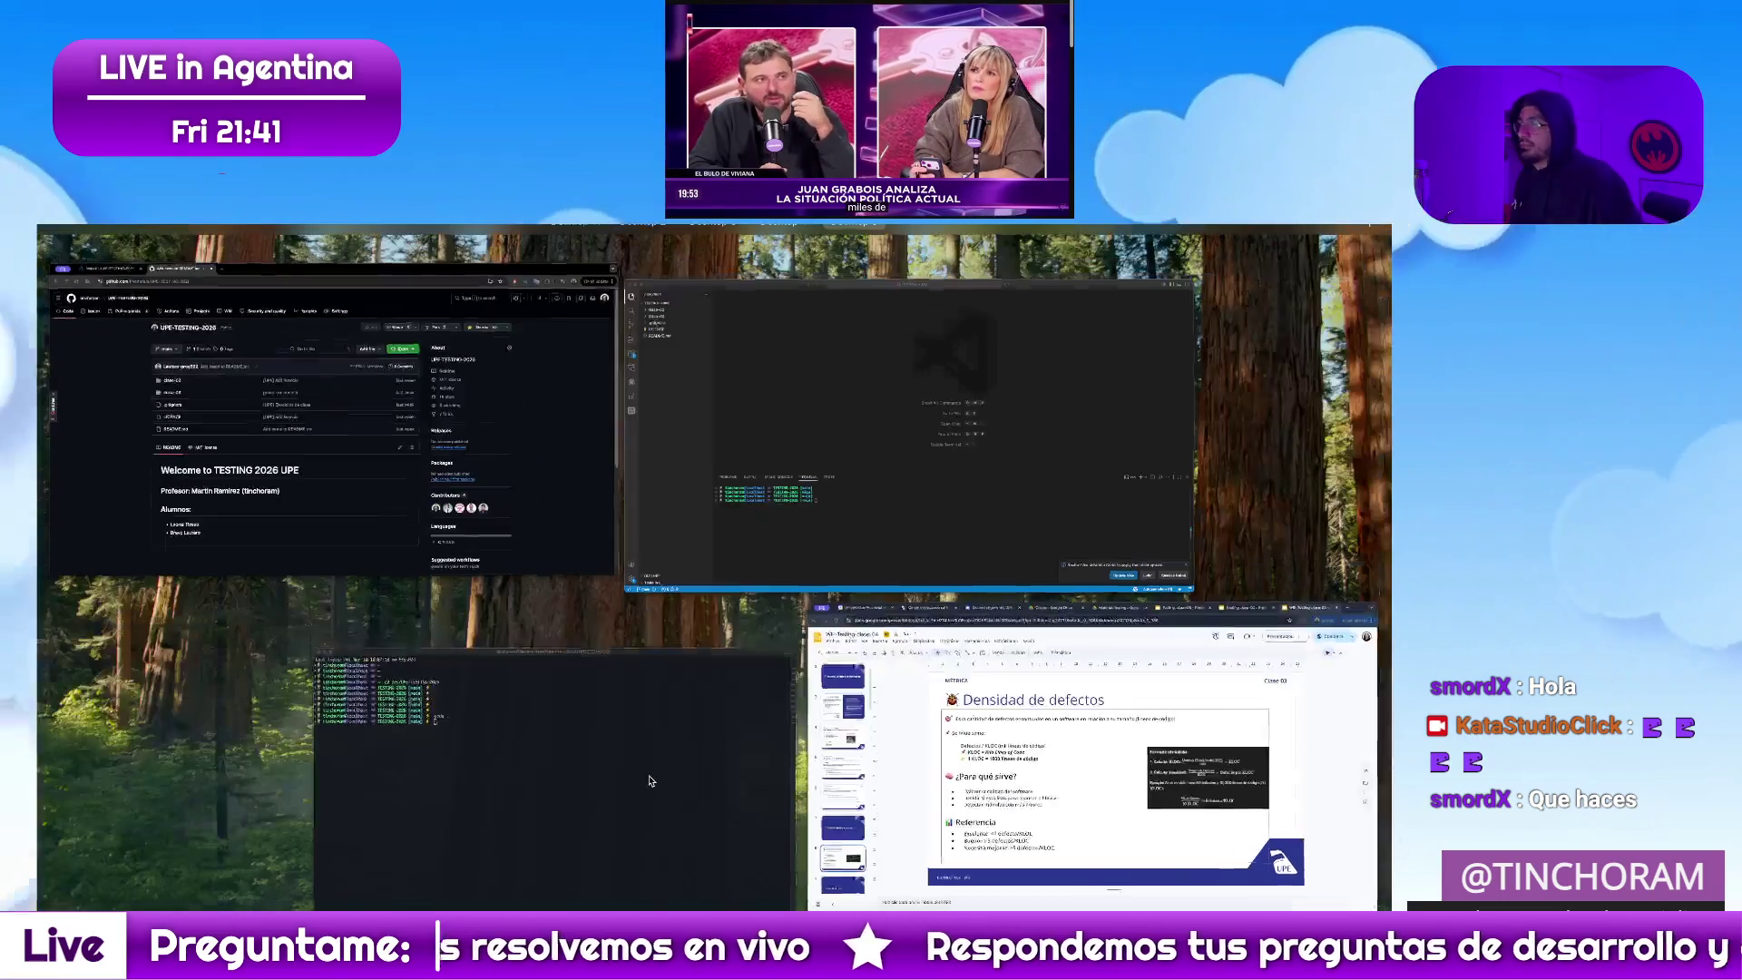
left_click(889, 777)
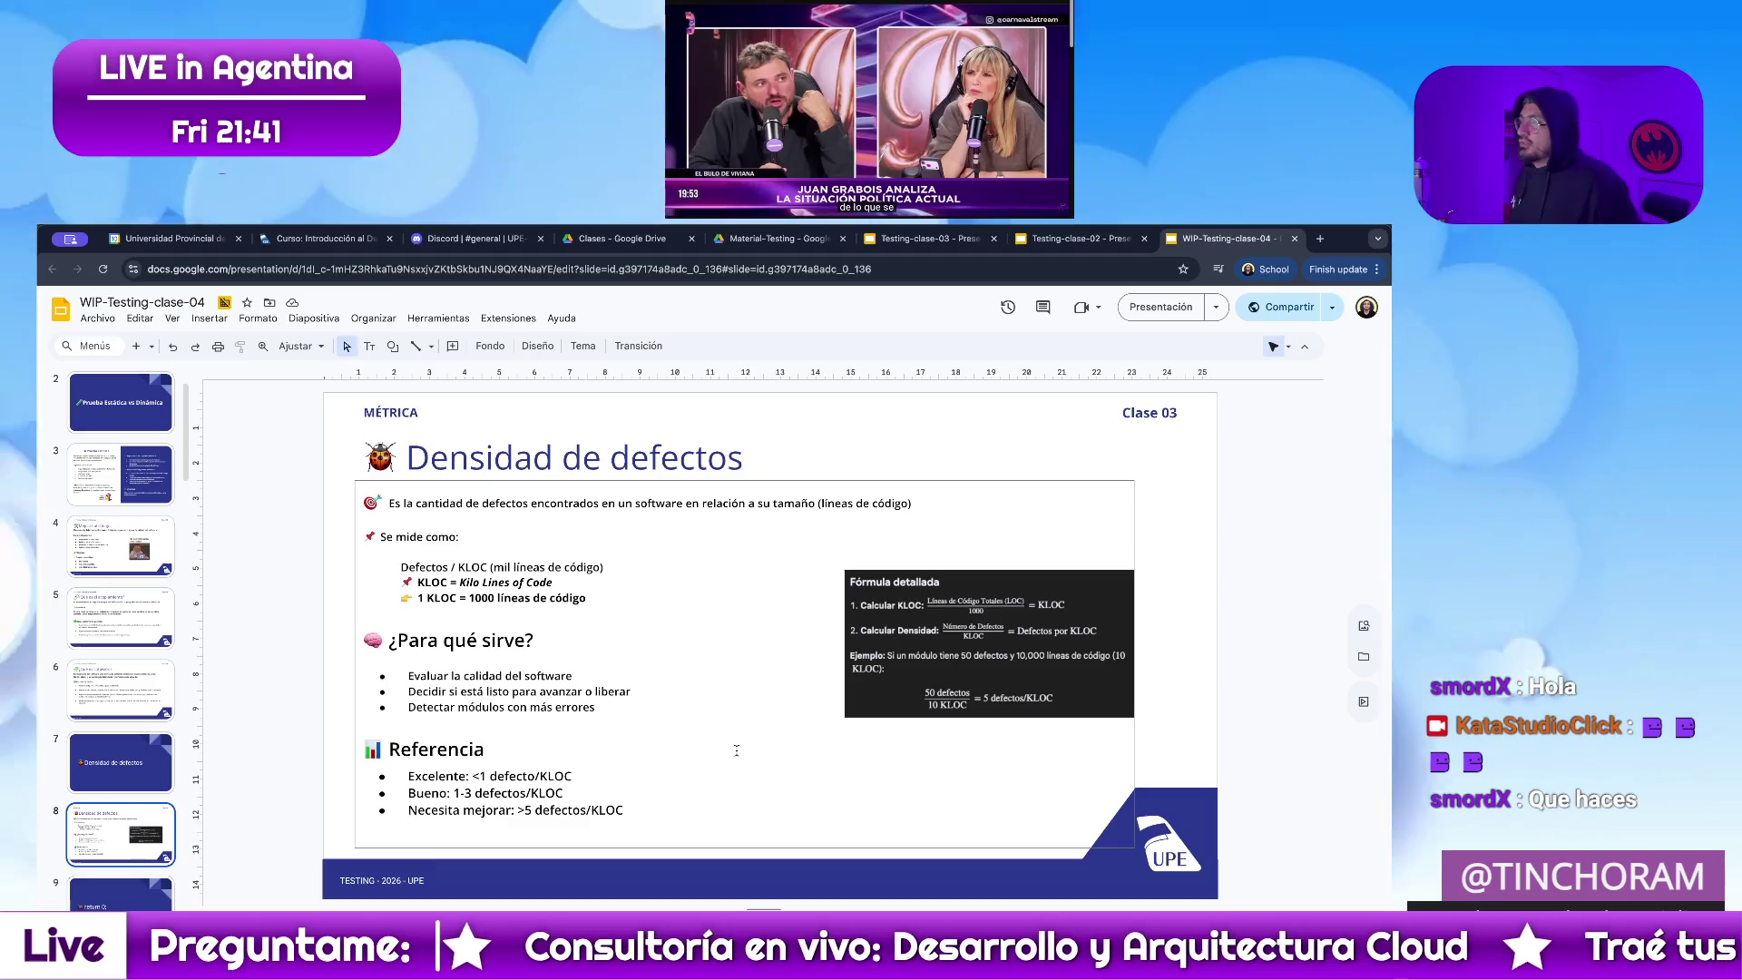
key("ctrl+Up")
key("ctrl+Up")
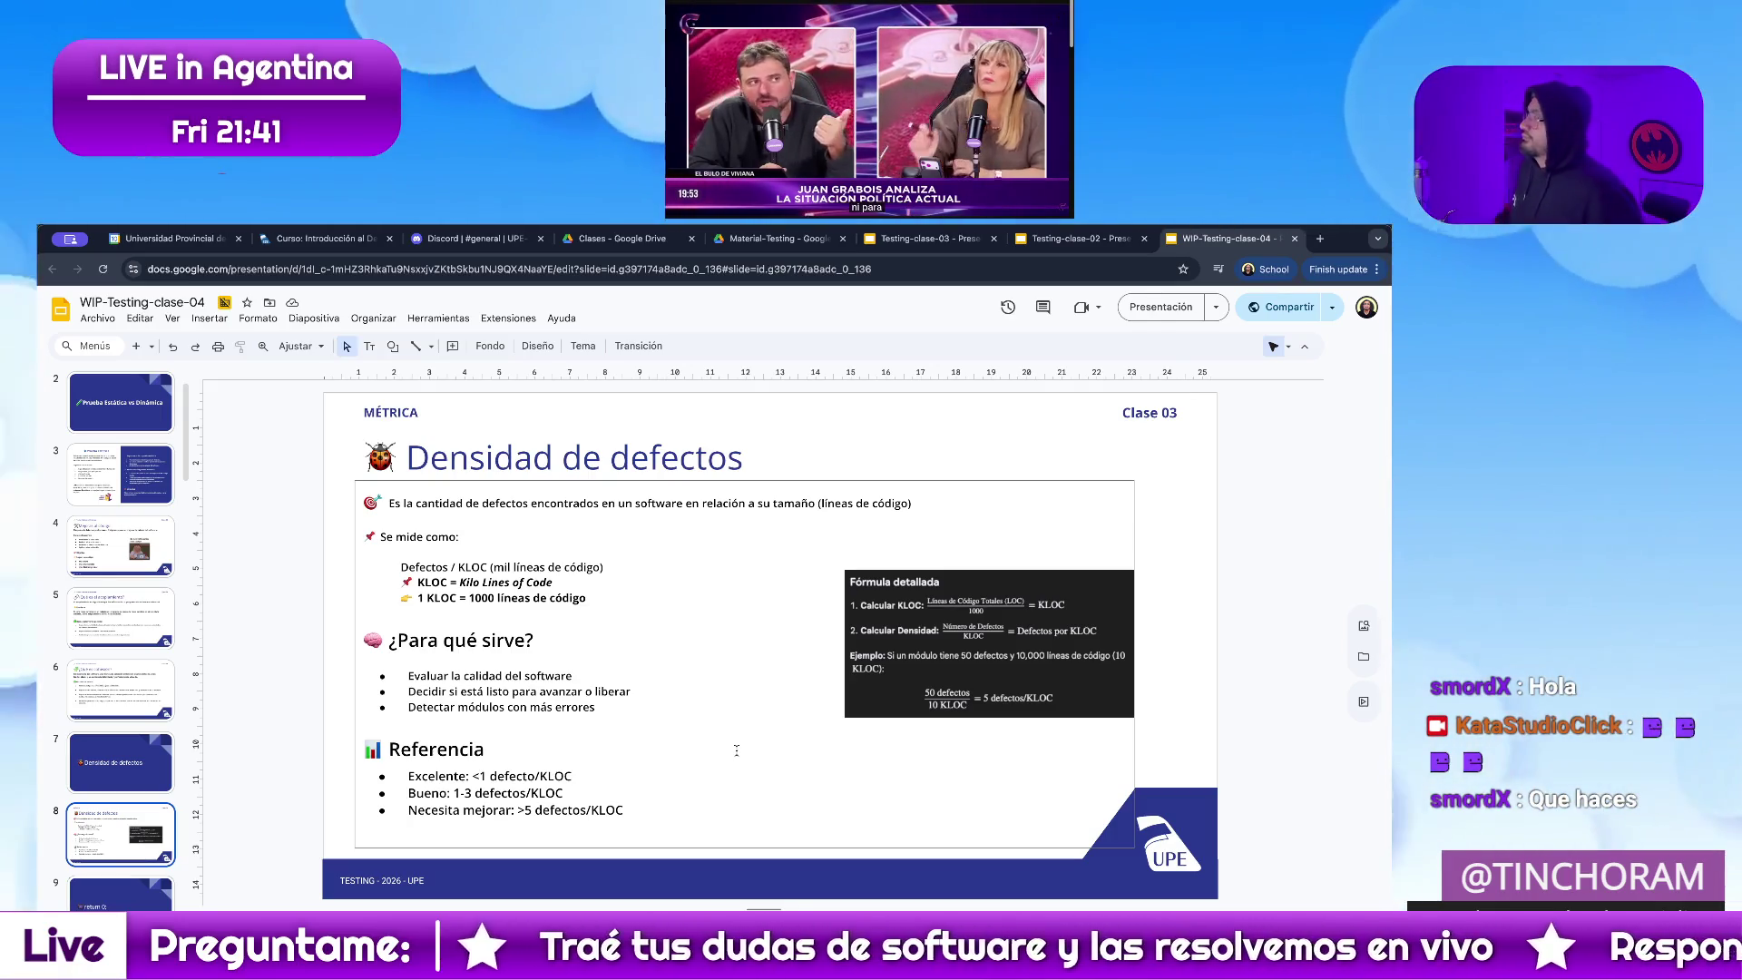
key("super")
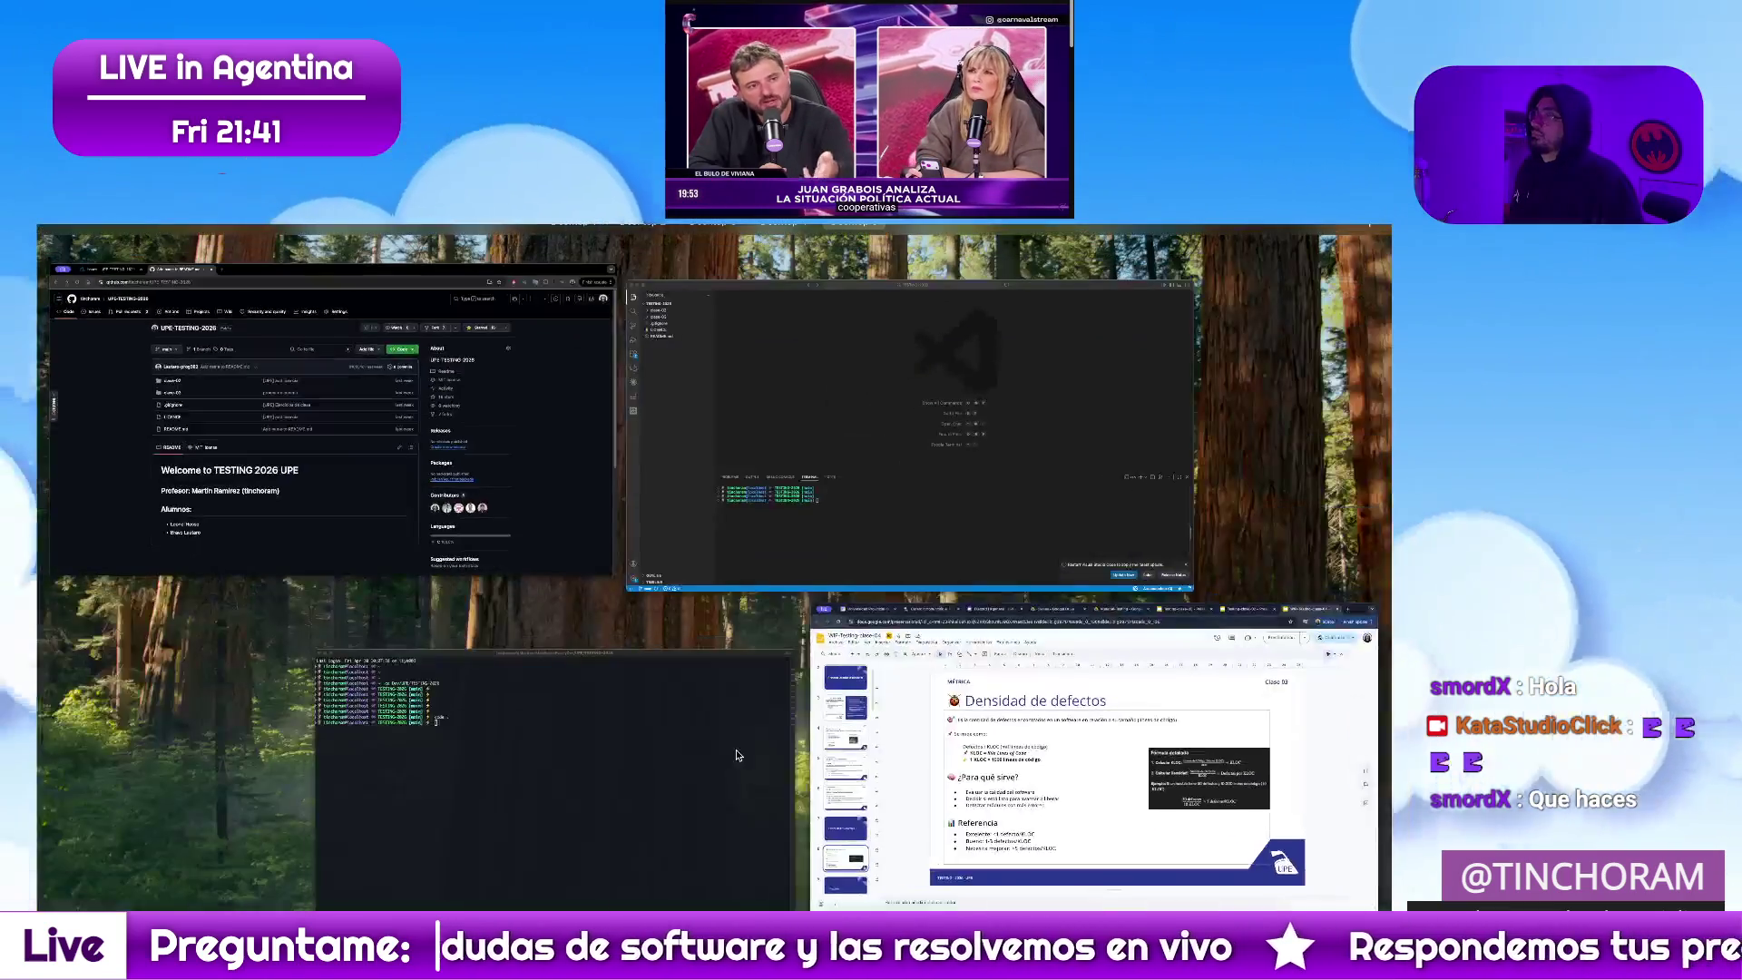
left_click(467, 486)
left_click(204, 243)
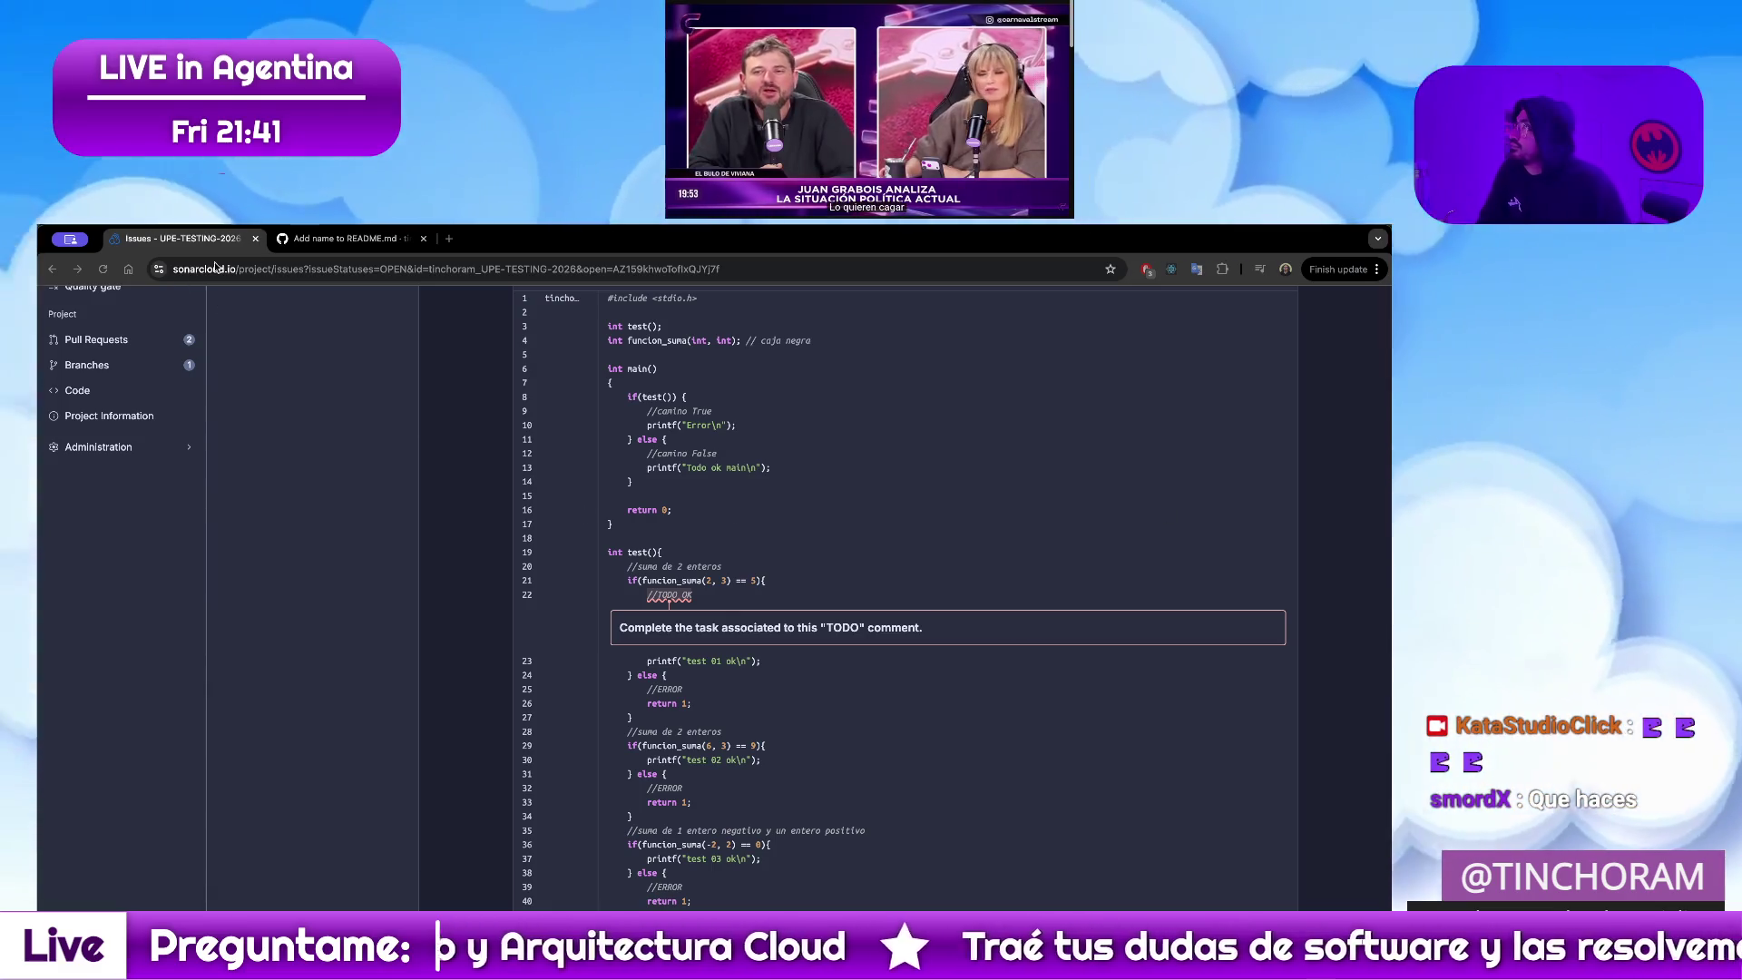
Reload the SonarQube issues page and go to the UPE-TESTING-2026 project Overview via the breadcrumb
key("ctrl+Tab")
key("ctrl+shift+Tab")
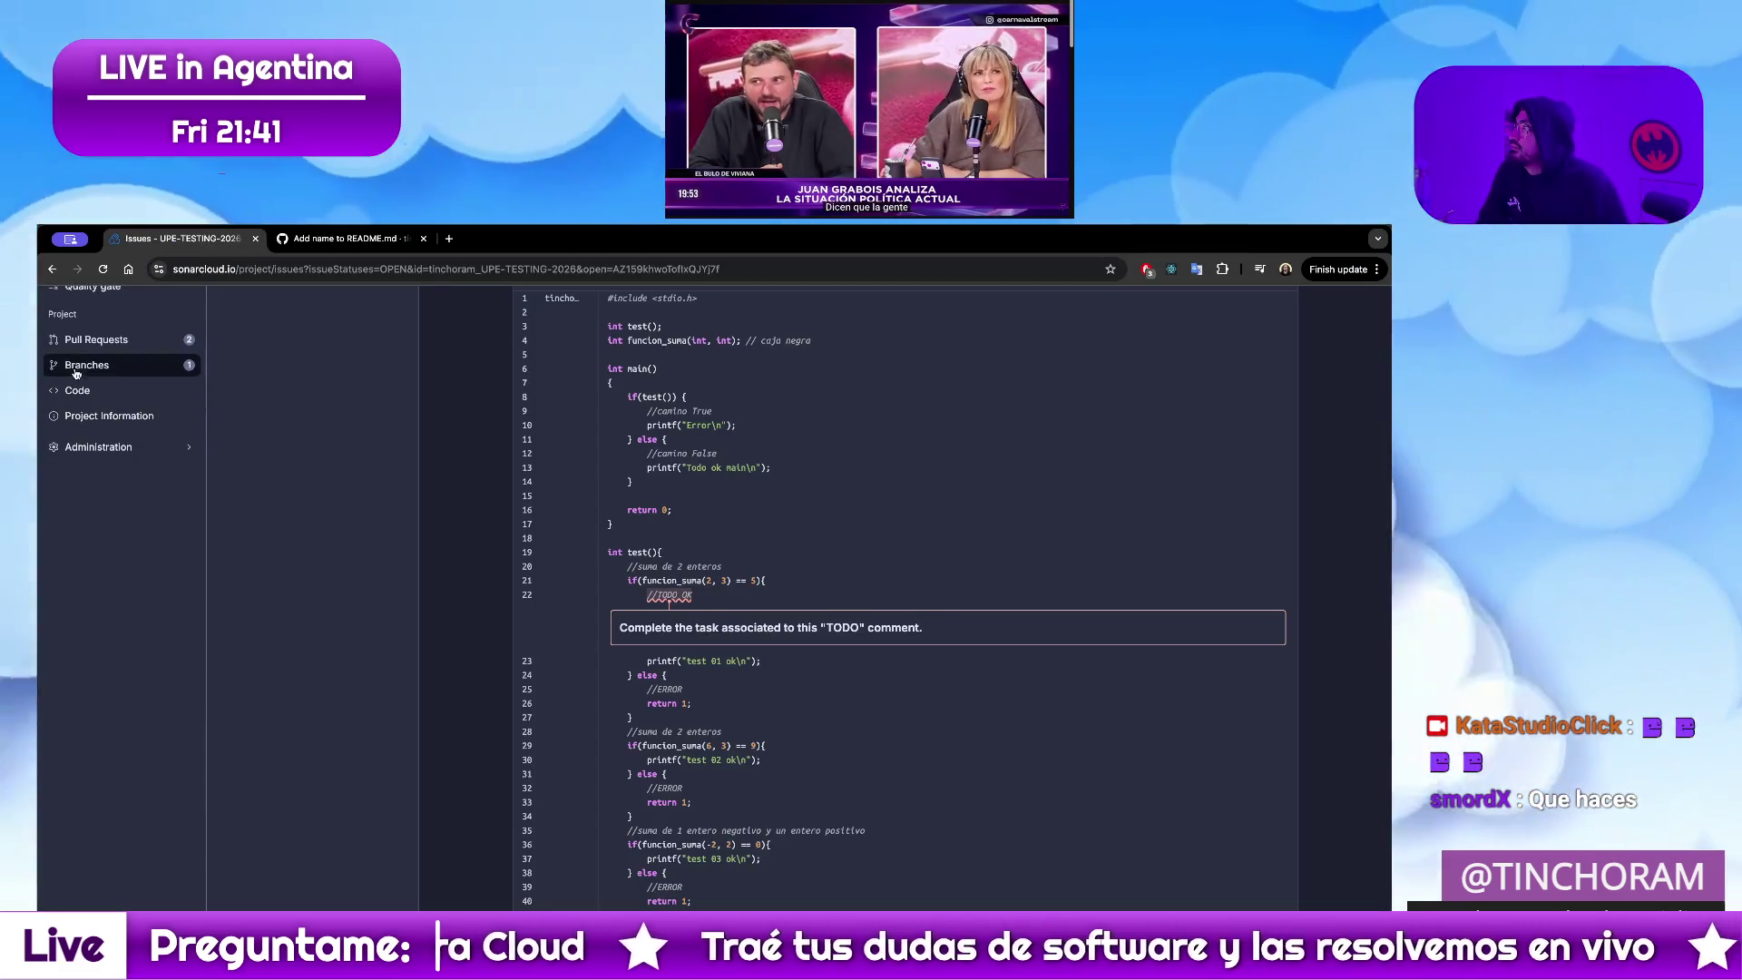
left_click(103, 270)
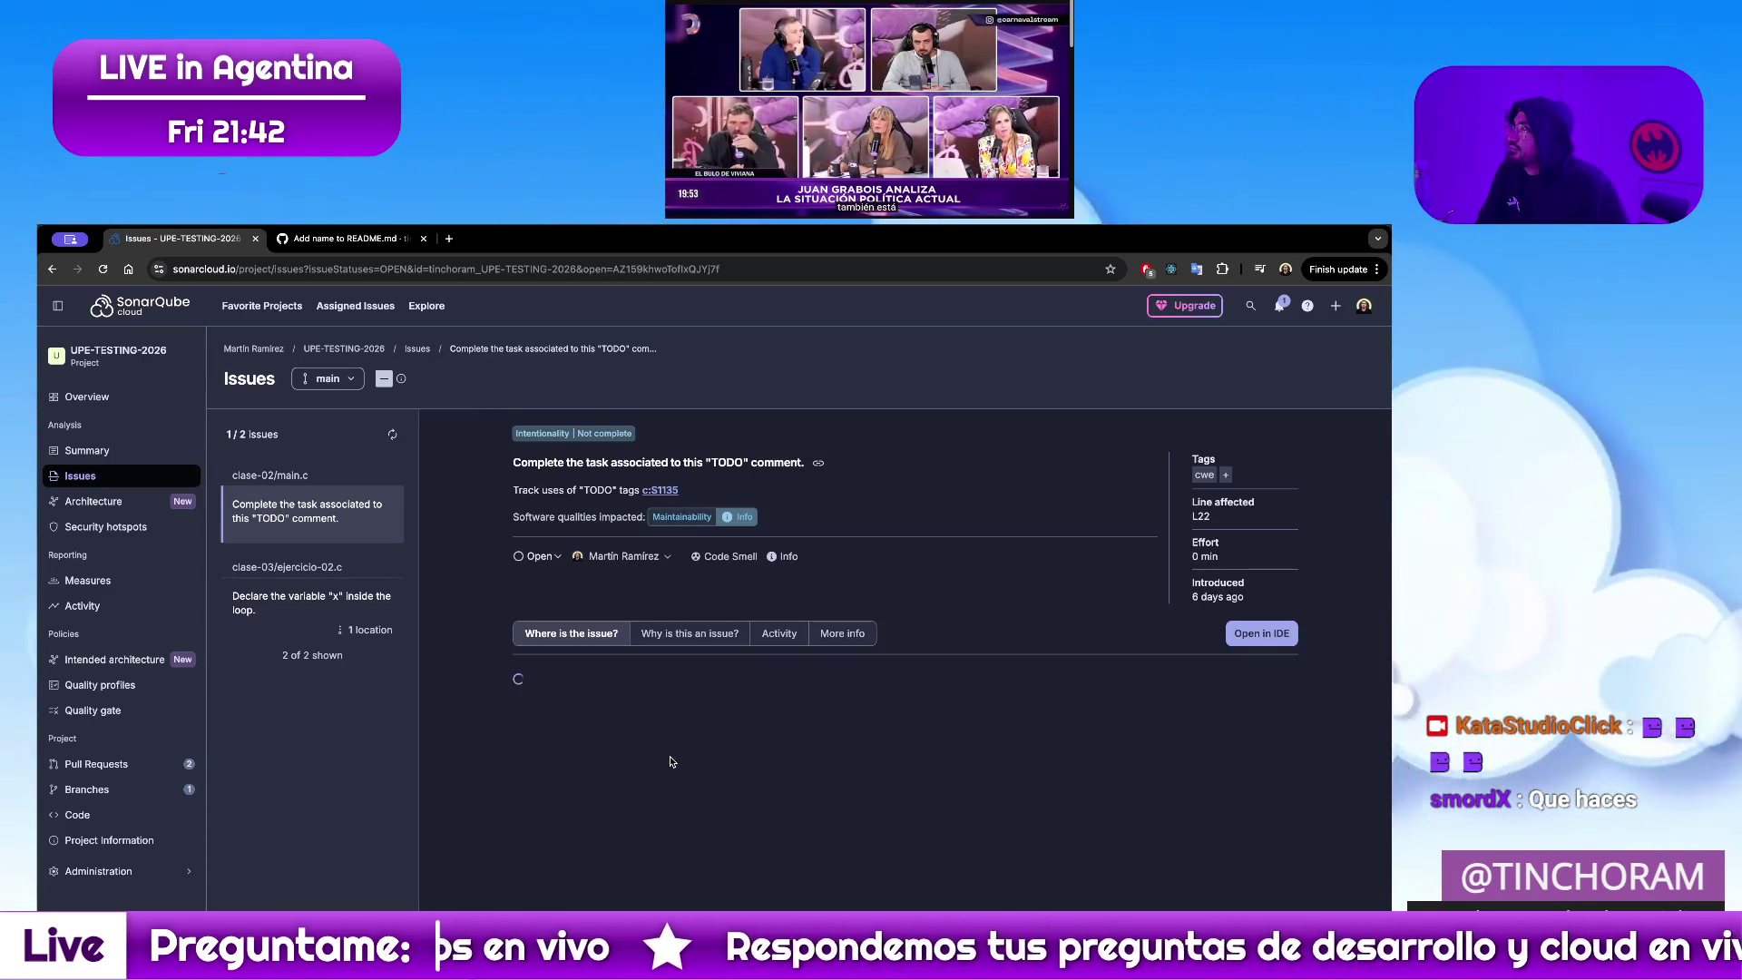
left_click(358, 352)
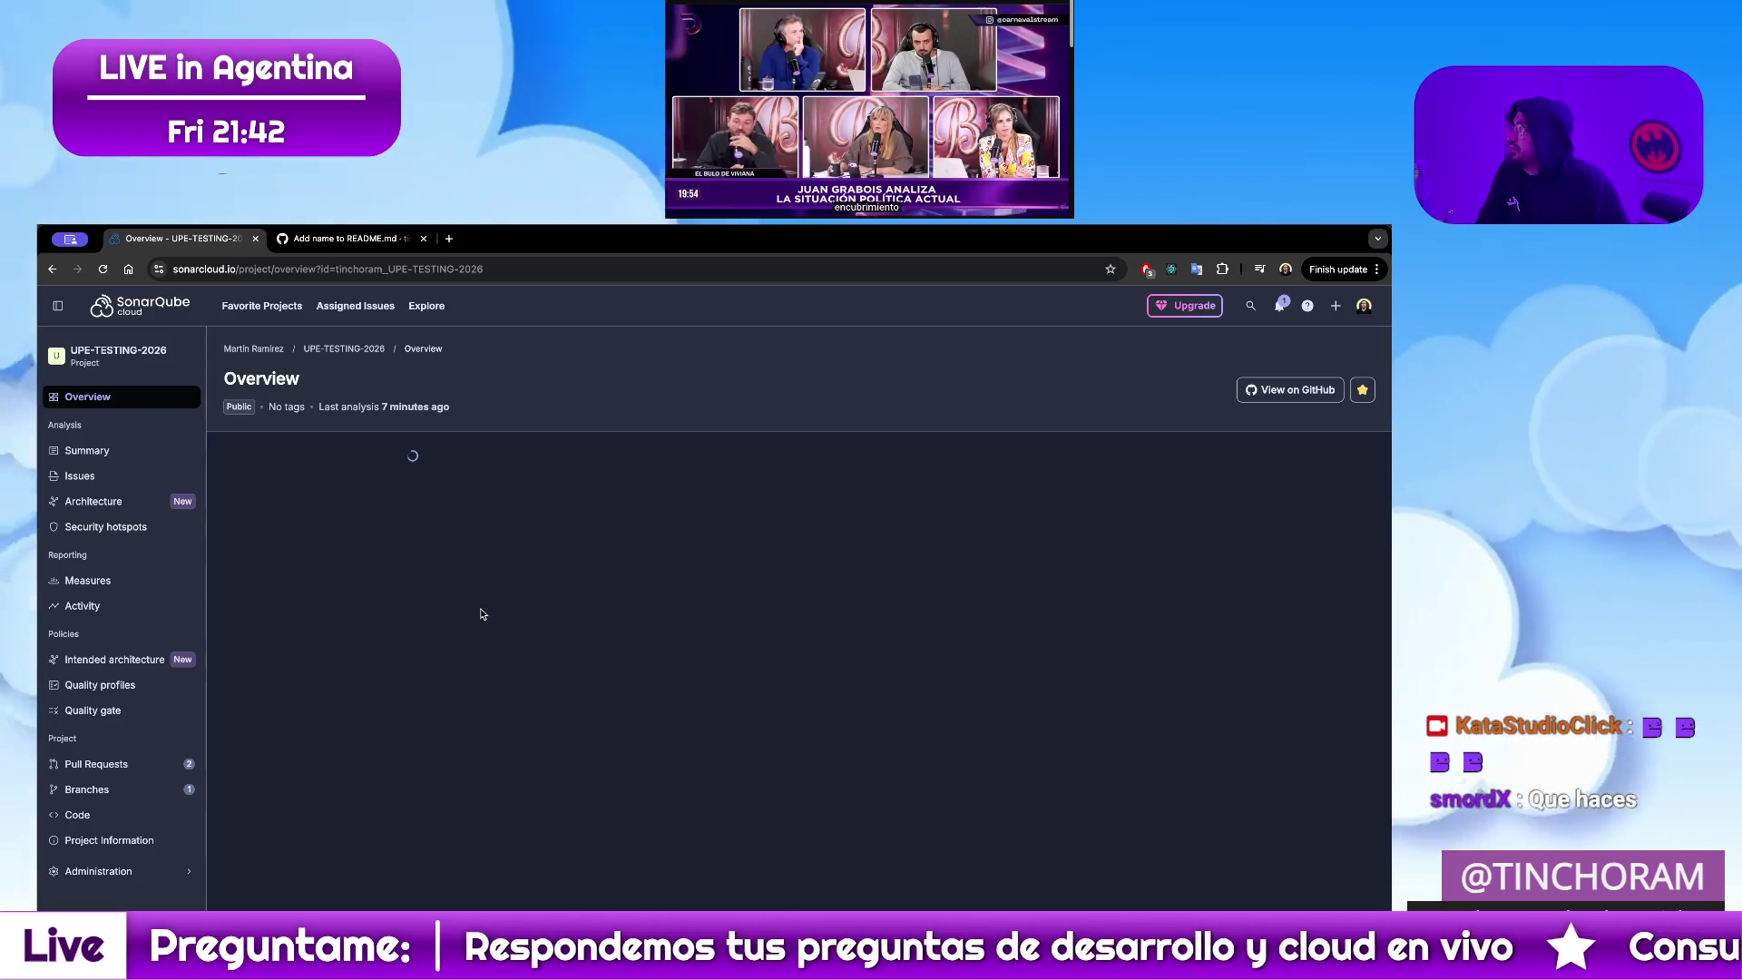
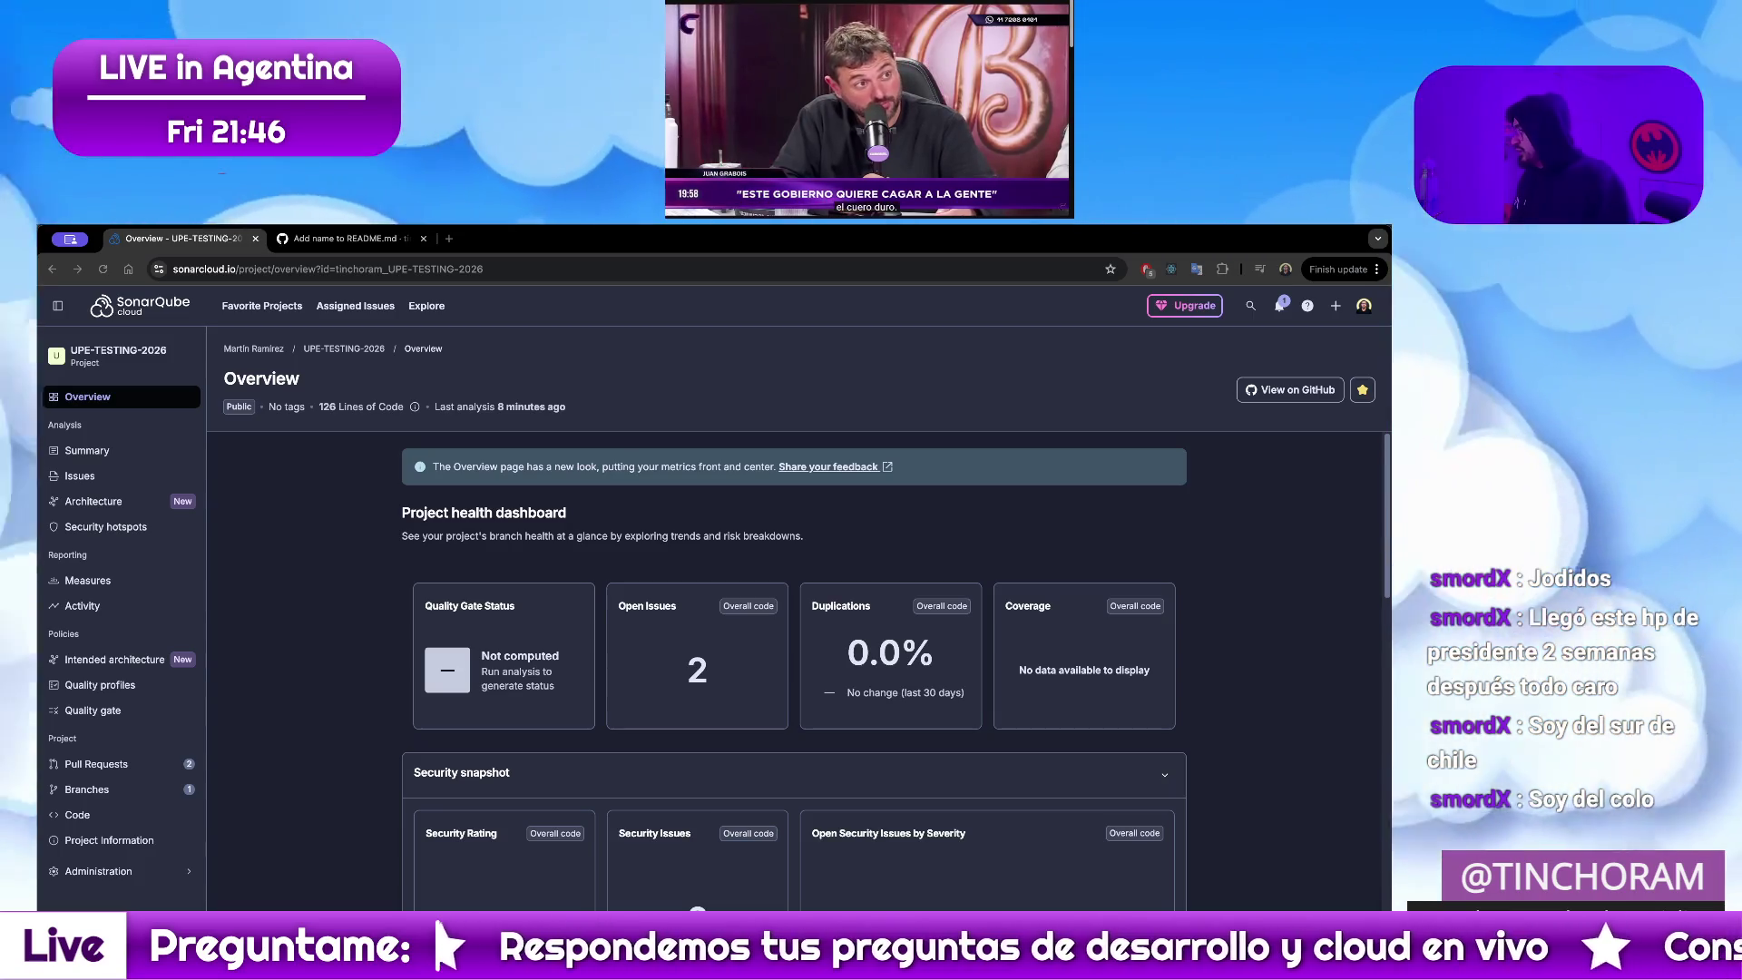
Switch from the SonarQube overview to the VS Code window with TESTING-2026 via Mission Control
key("ctrl+Up")
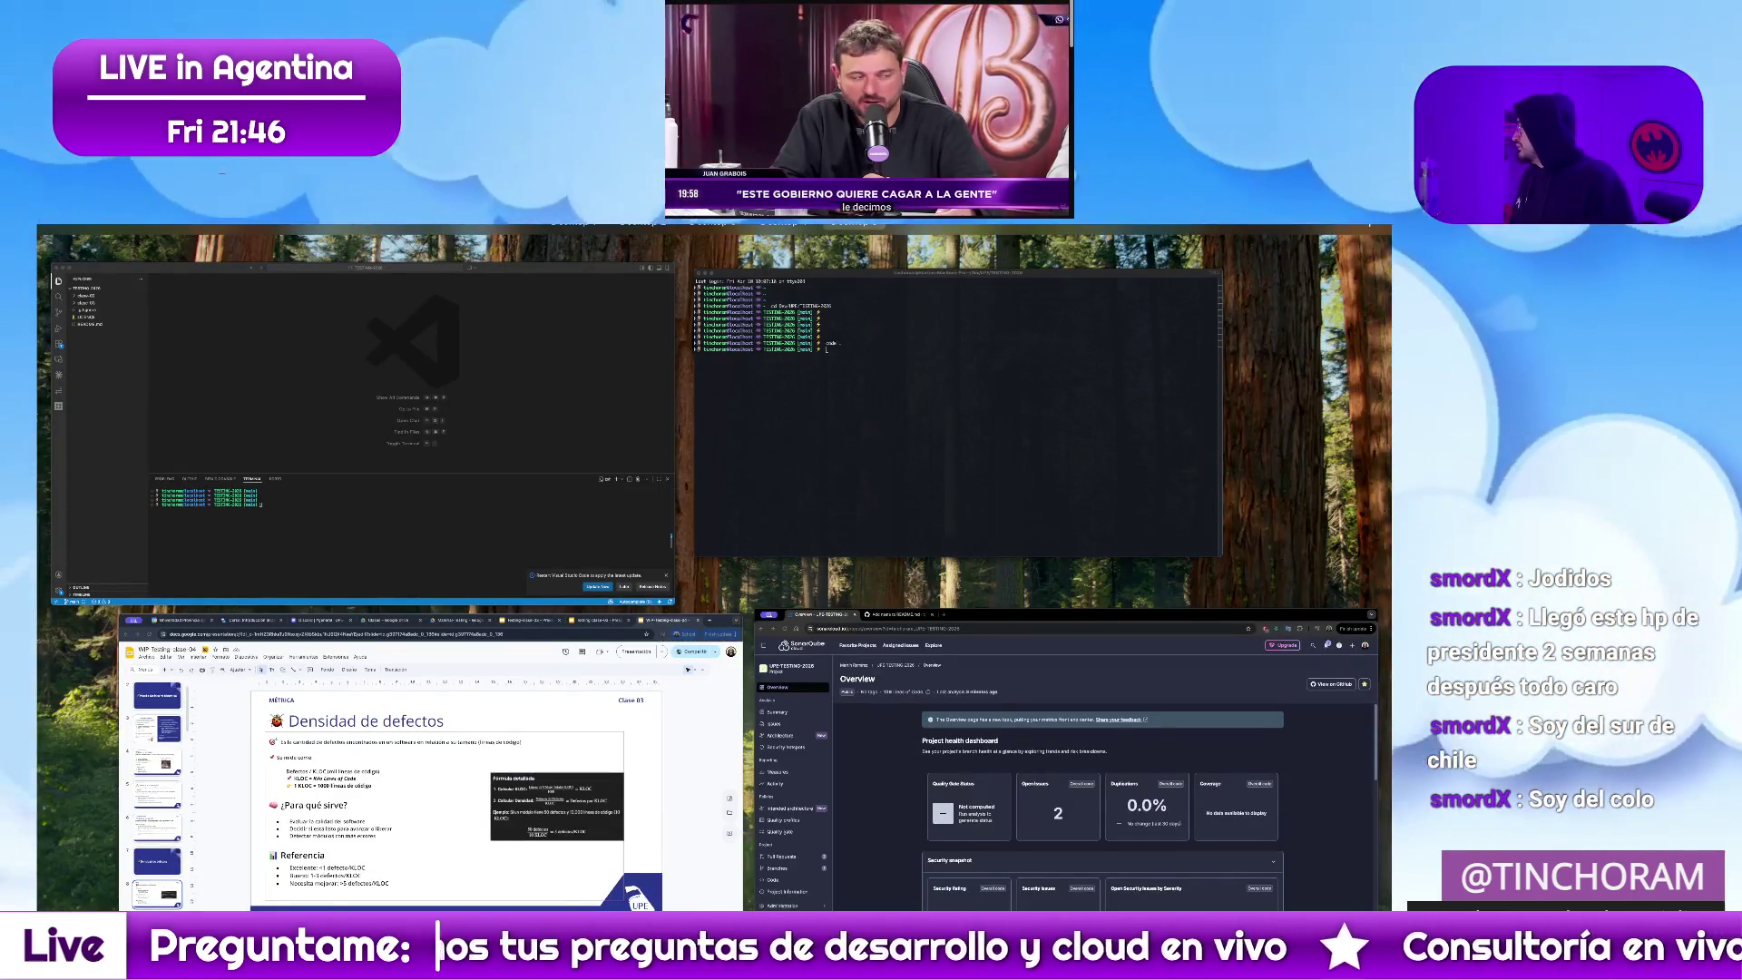
key("ctrl+Up")
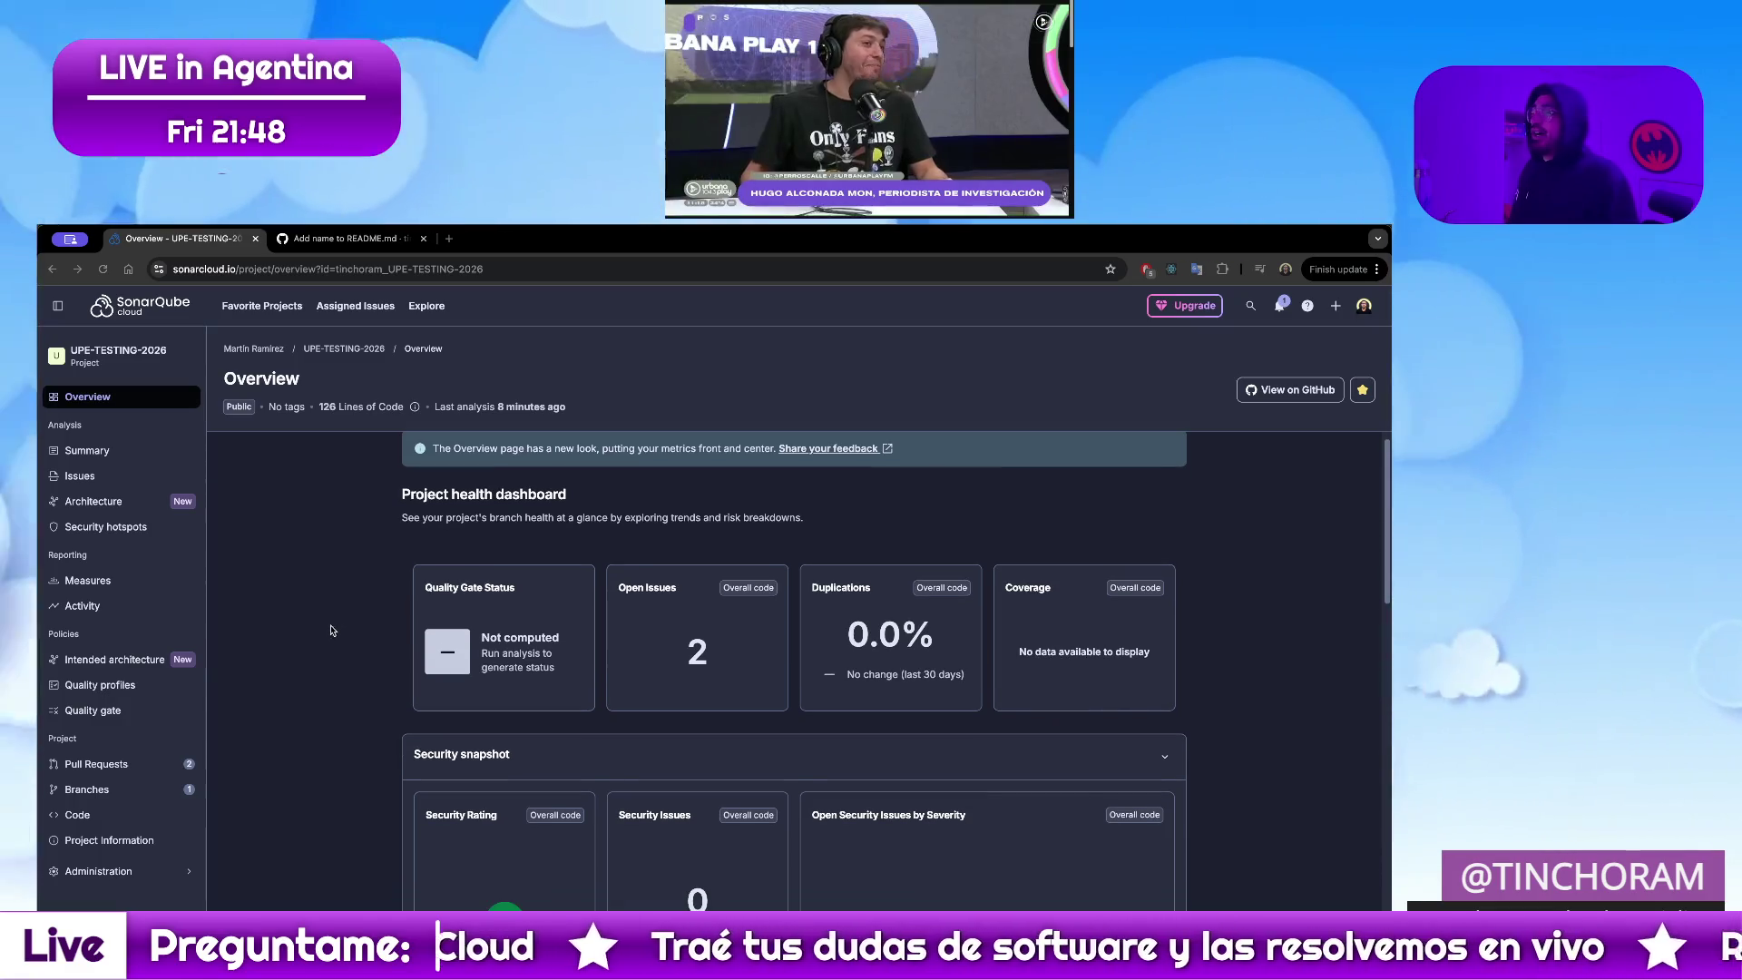
scroll(331, 640, "down", 2)
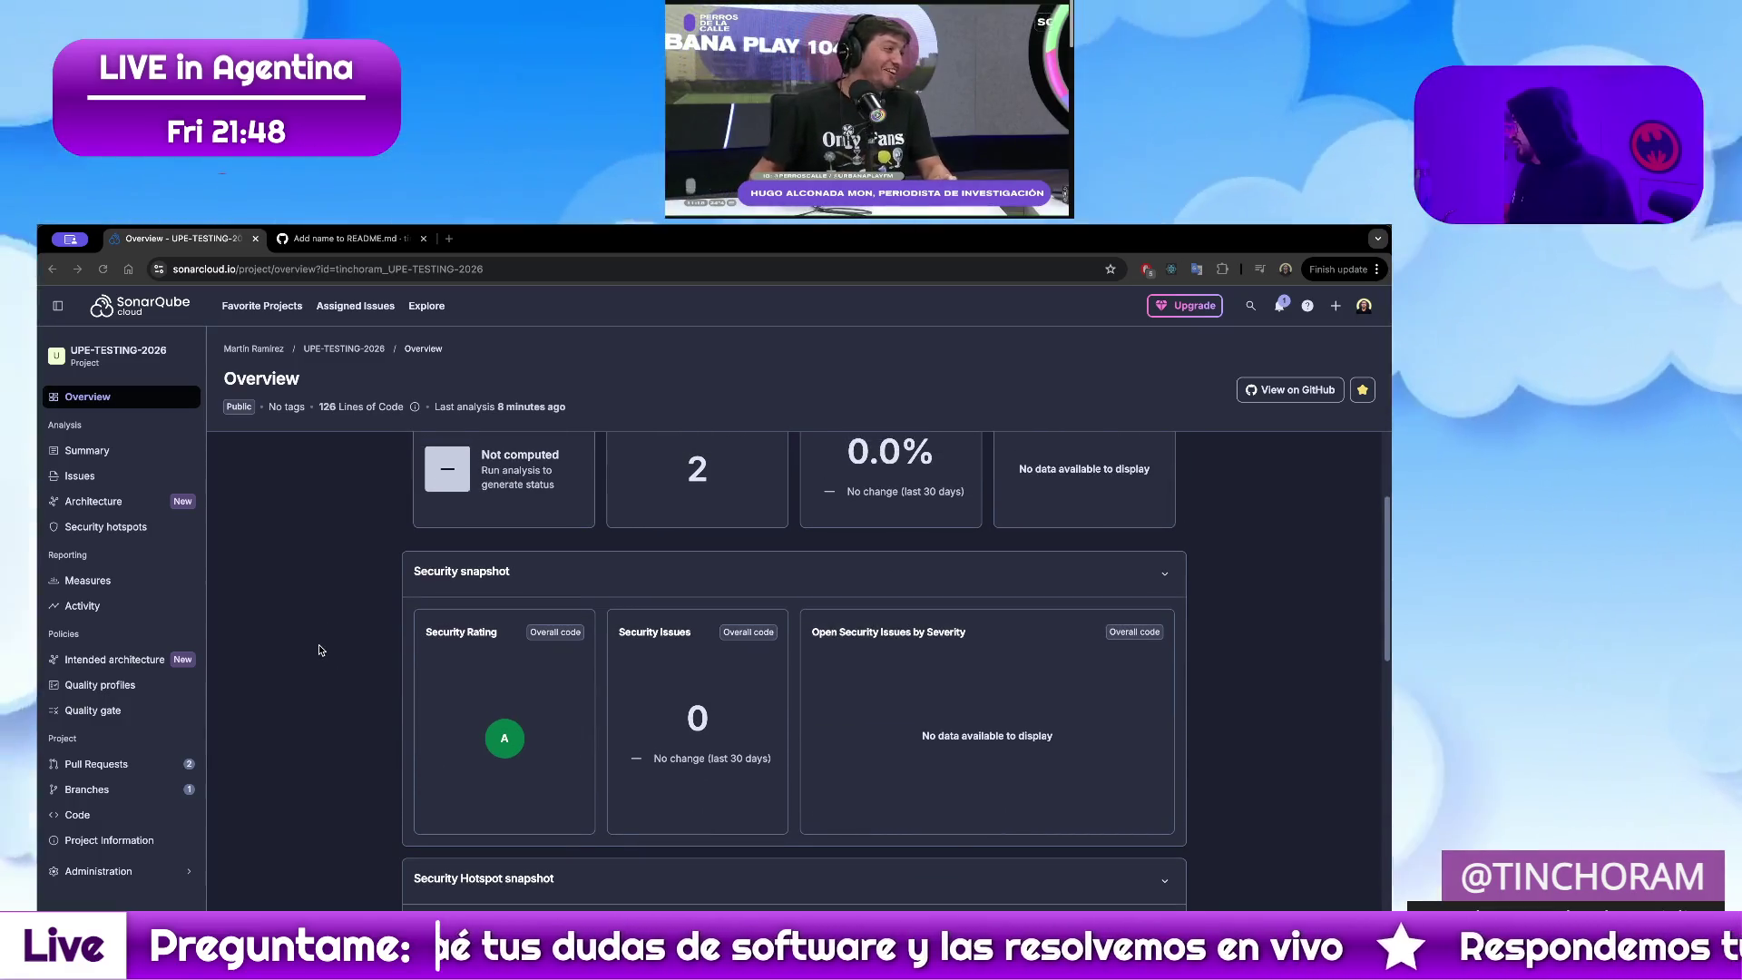
scroll(325, 655, "up", 2)
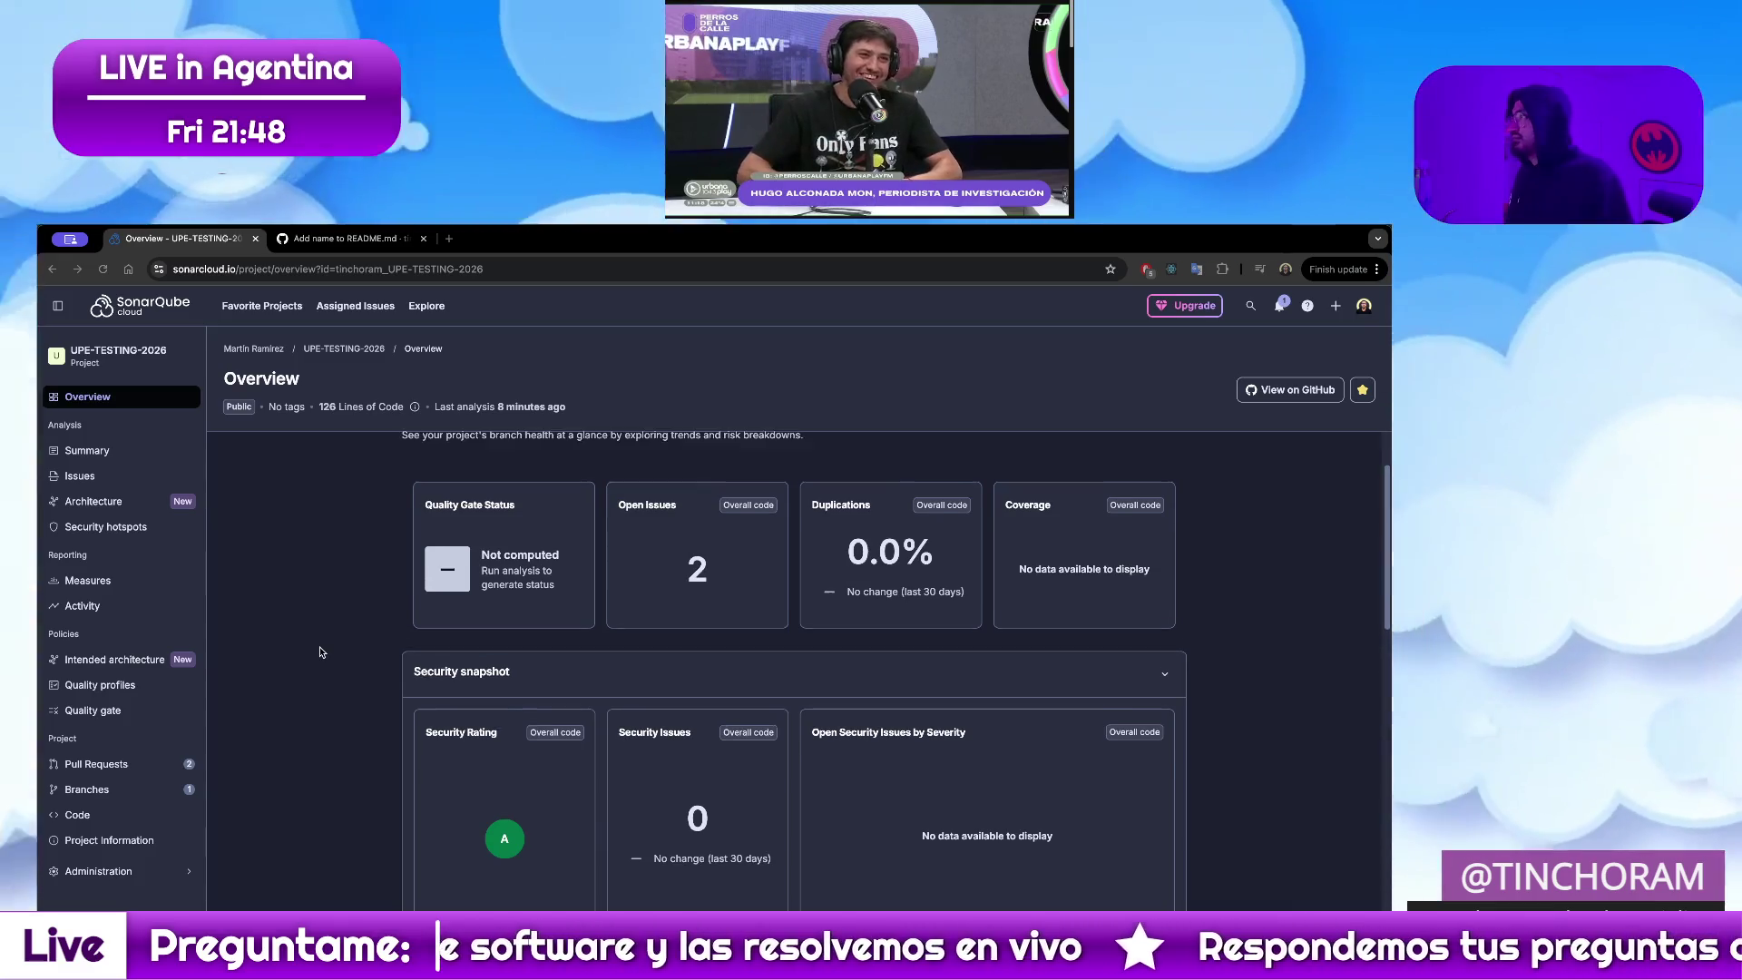
scroll(320, 652, "down", 3)
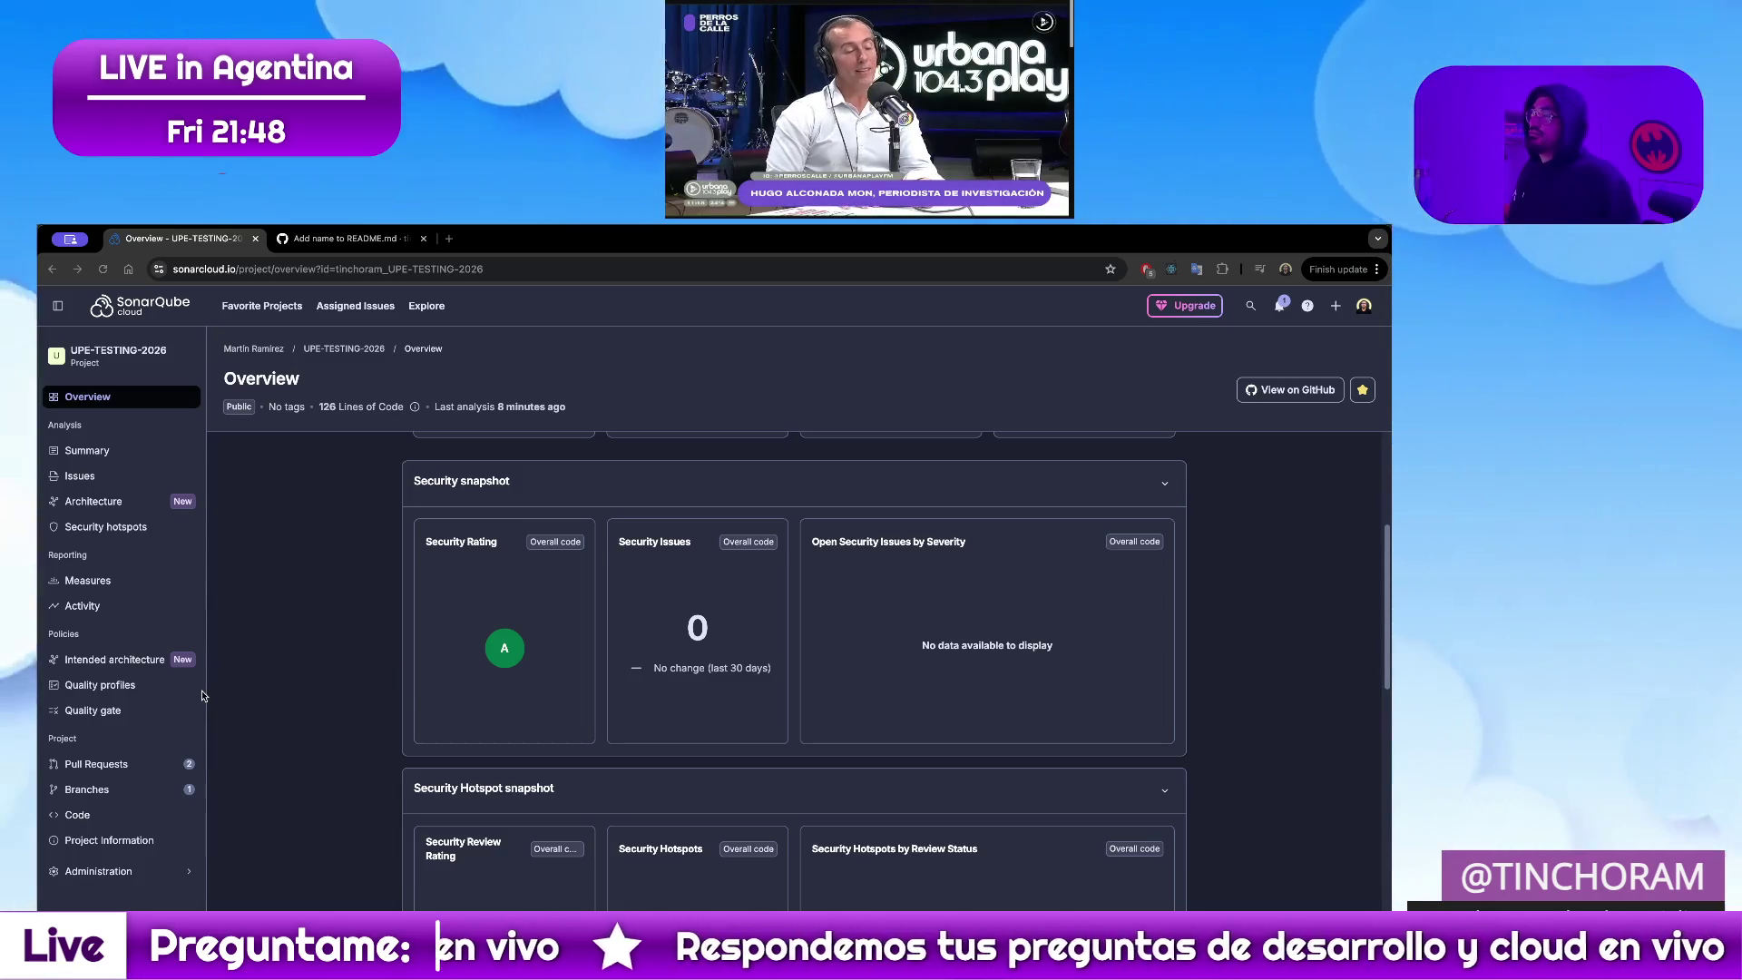
key("ctrl+Up")
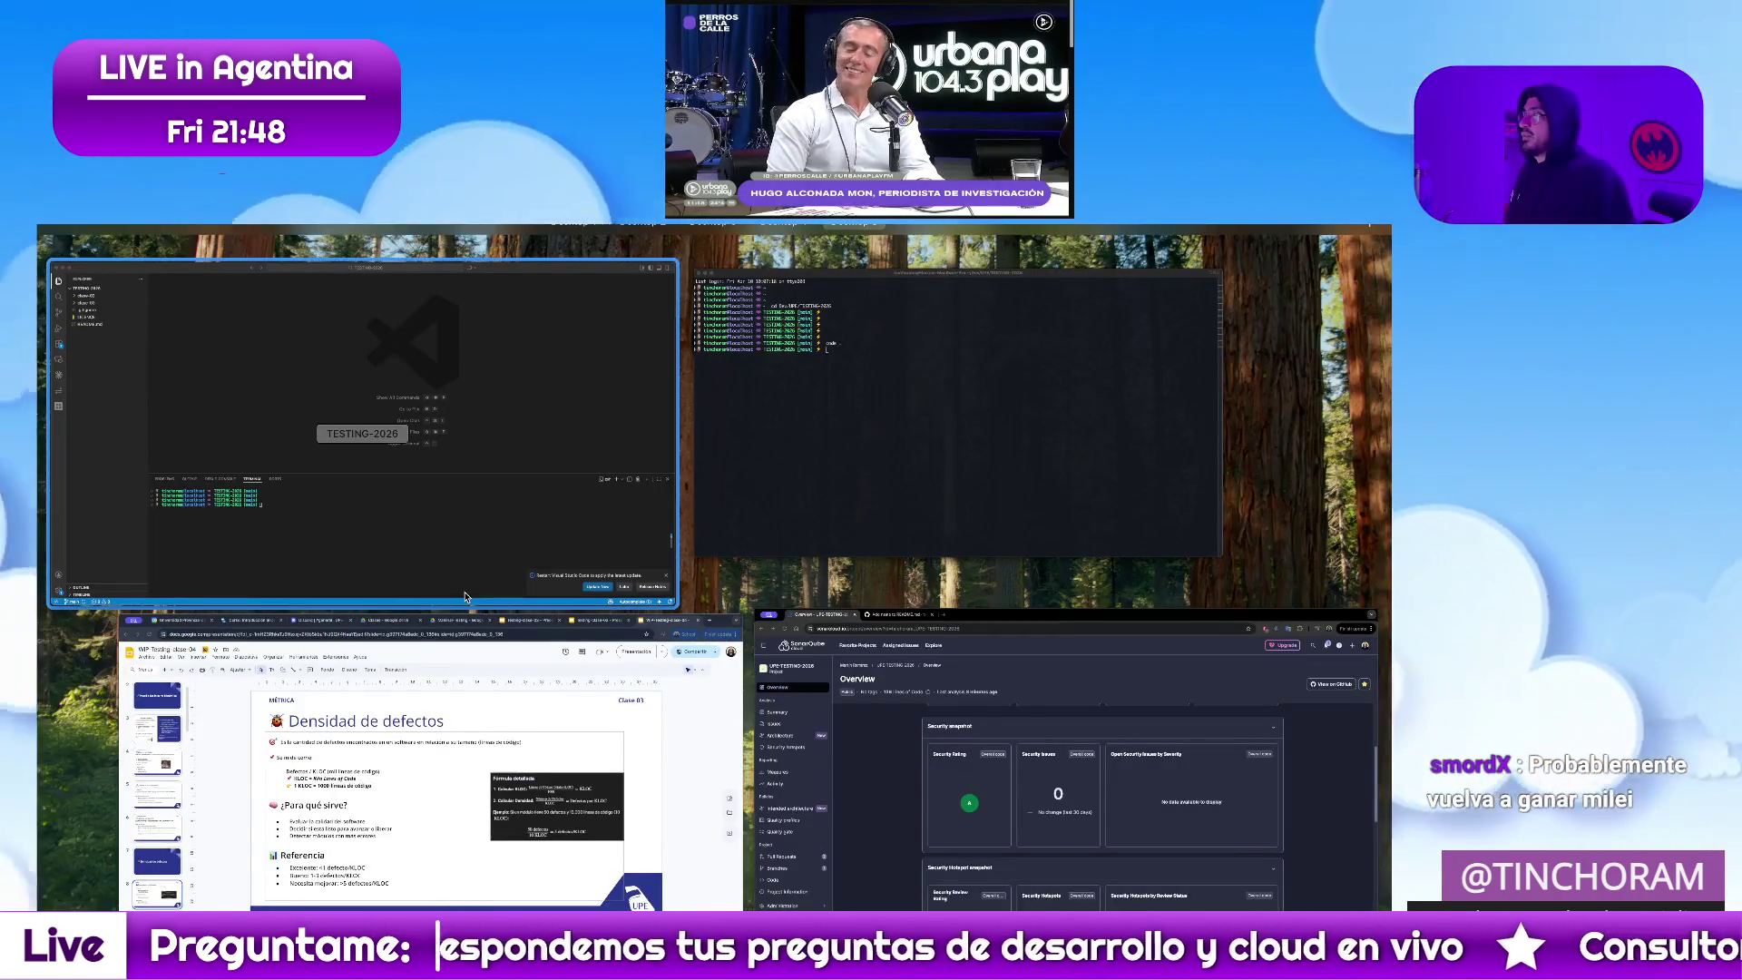
left_click(499, 556)
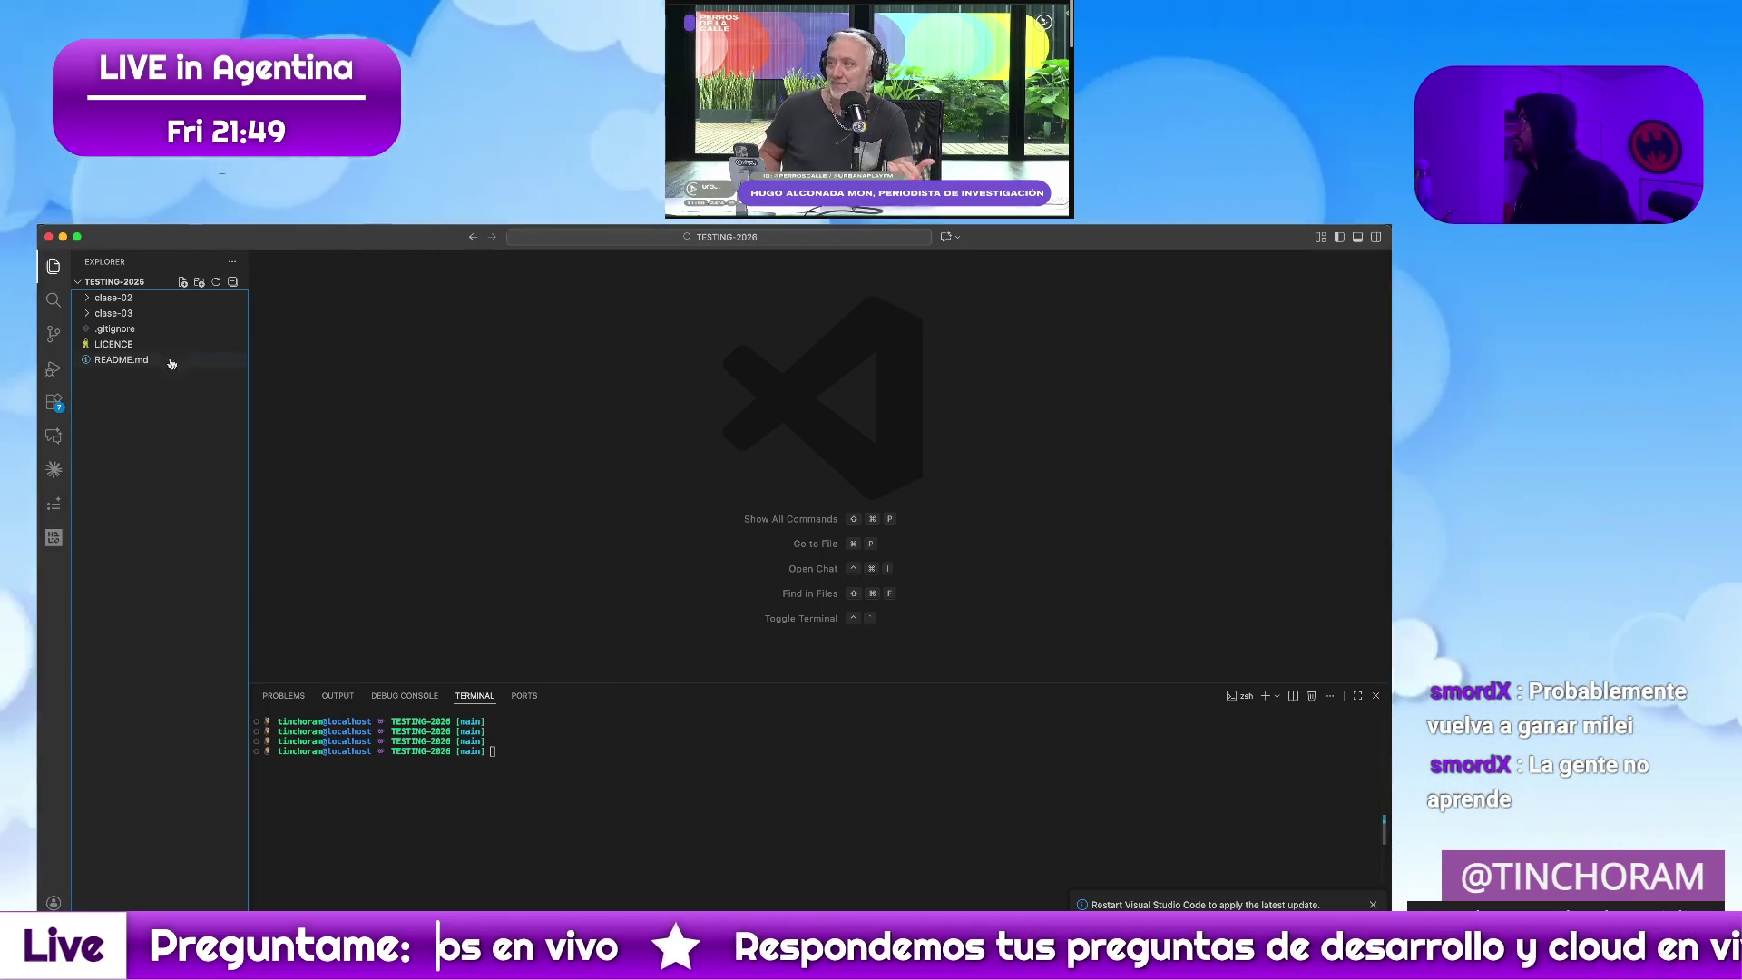
left_click(133, 300)
Create the demo-sonar folder in the Explorer and begin a new file inside it
left_click(199, 283)
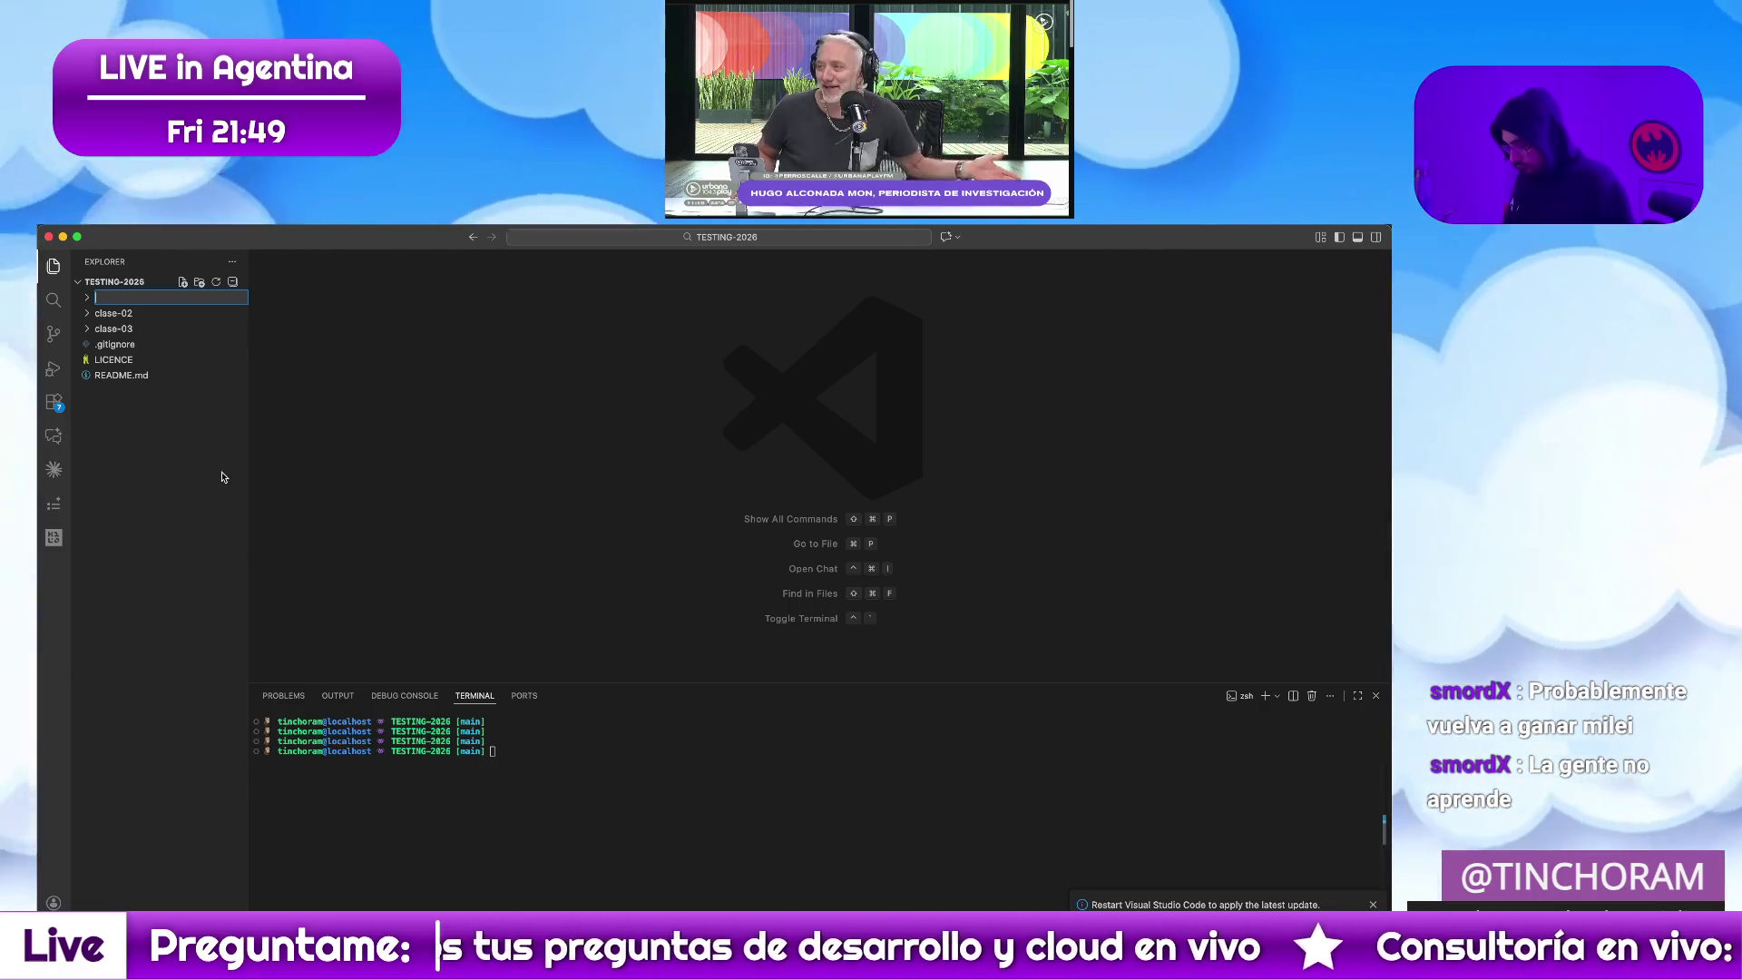
type("demo-")
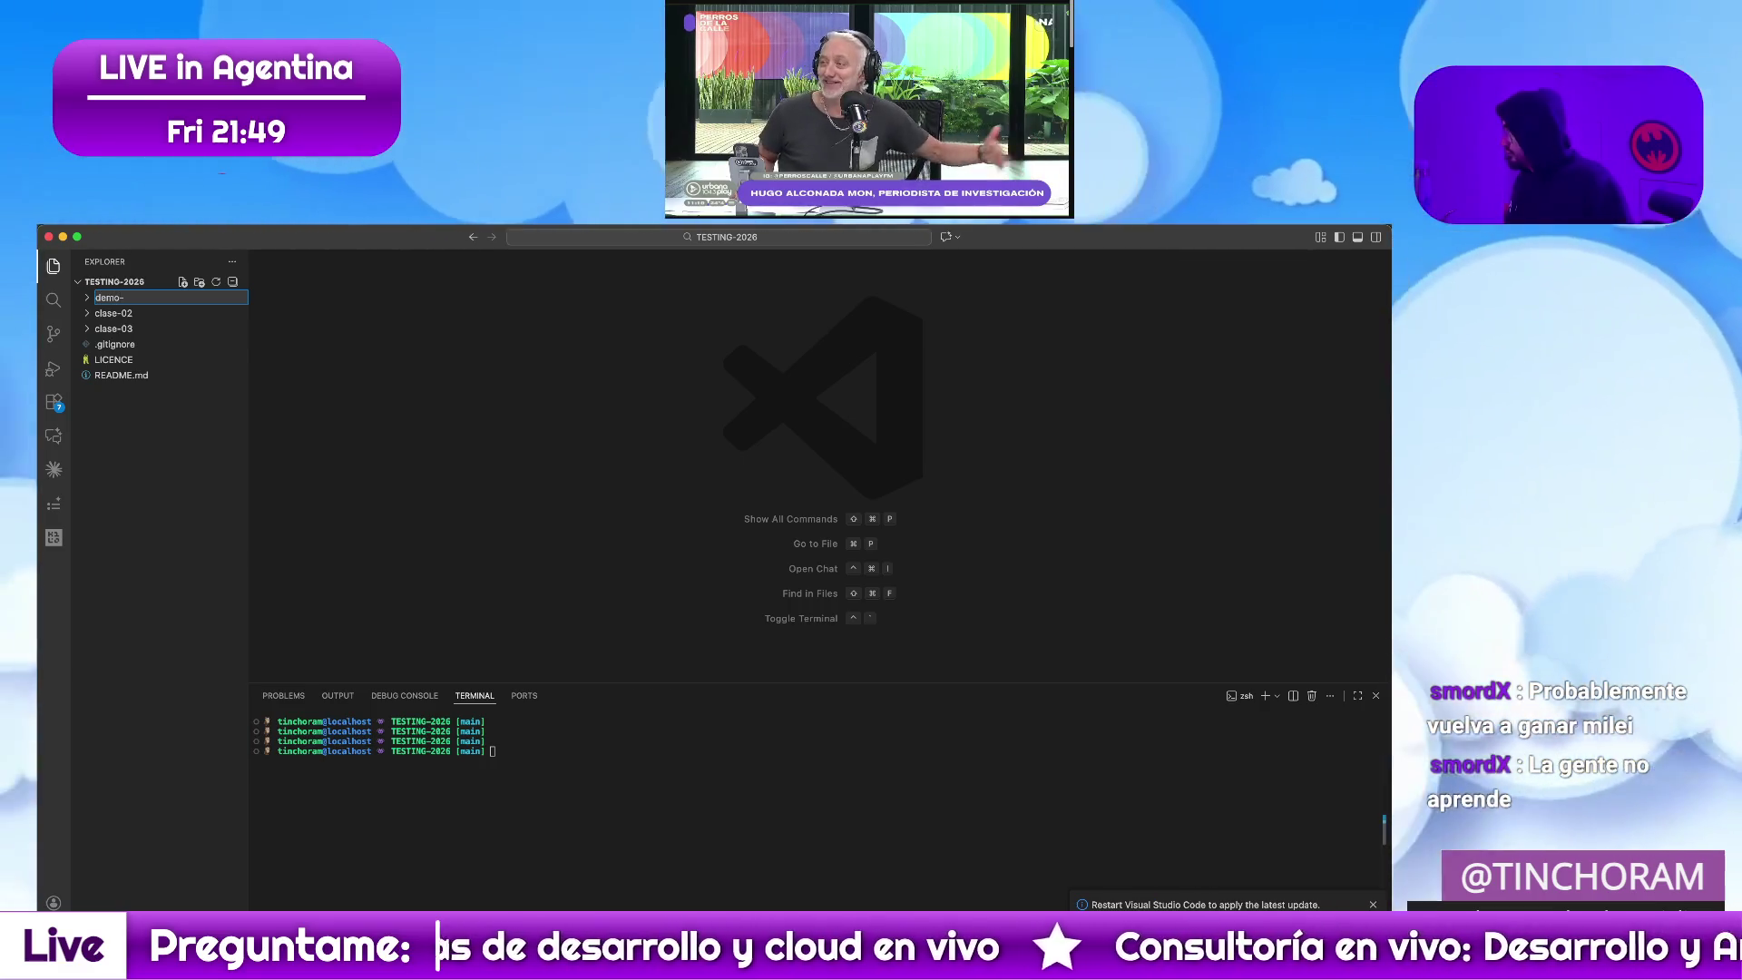
type("sonar")
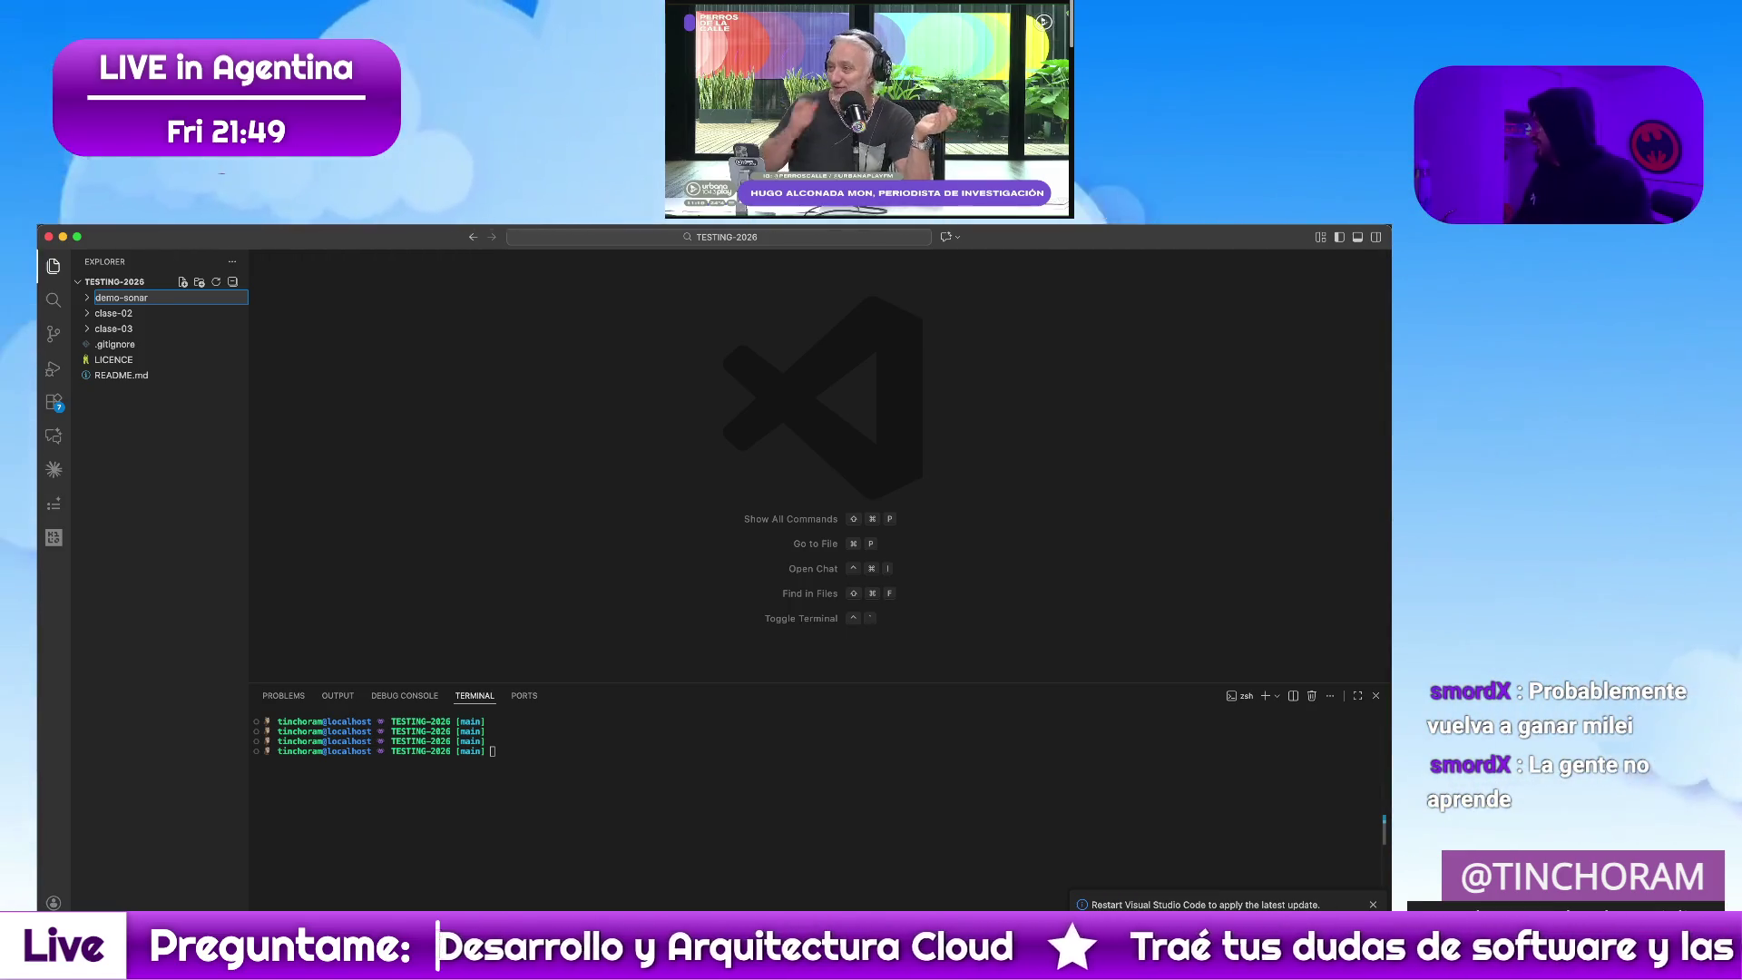
key("Return")
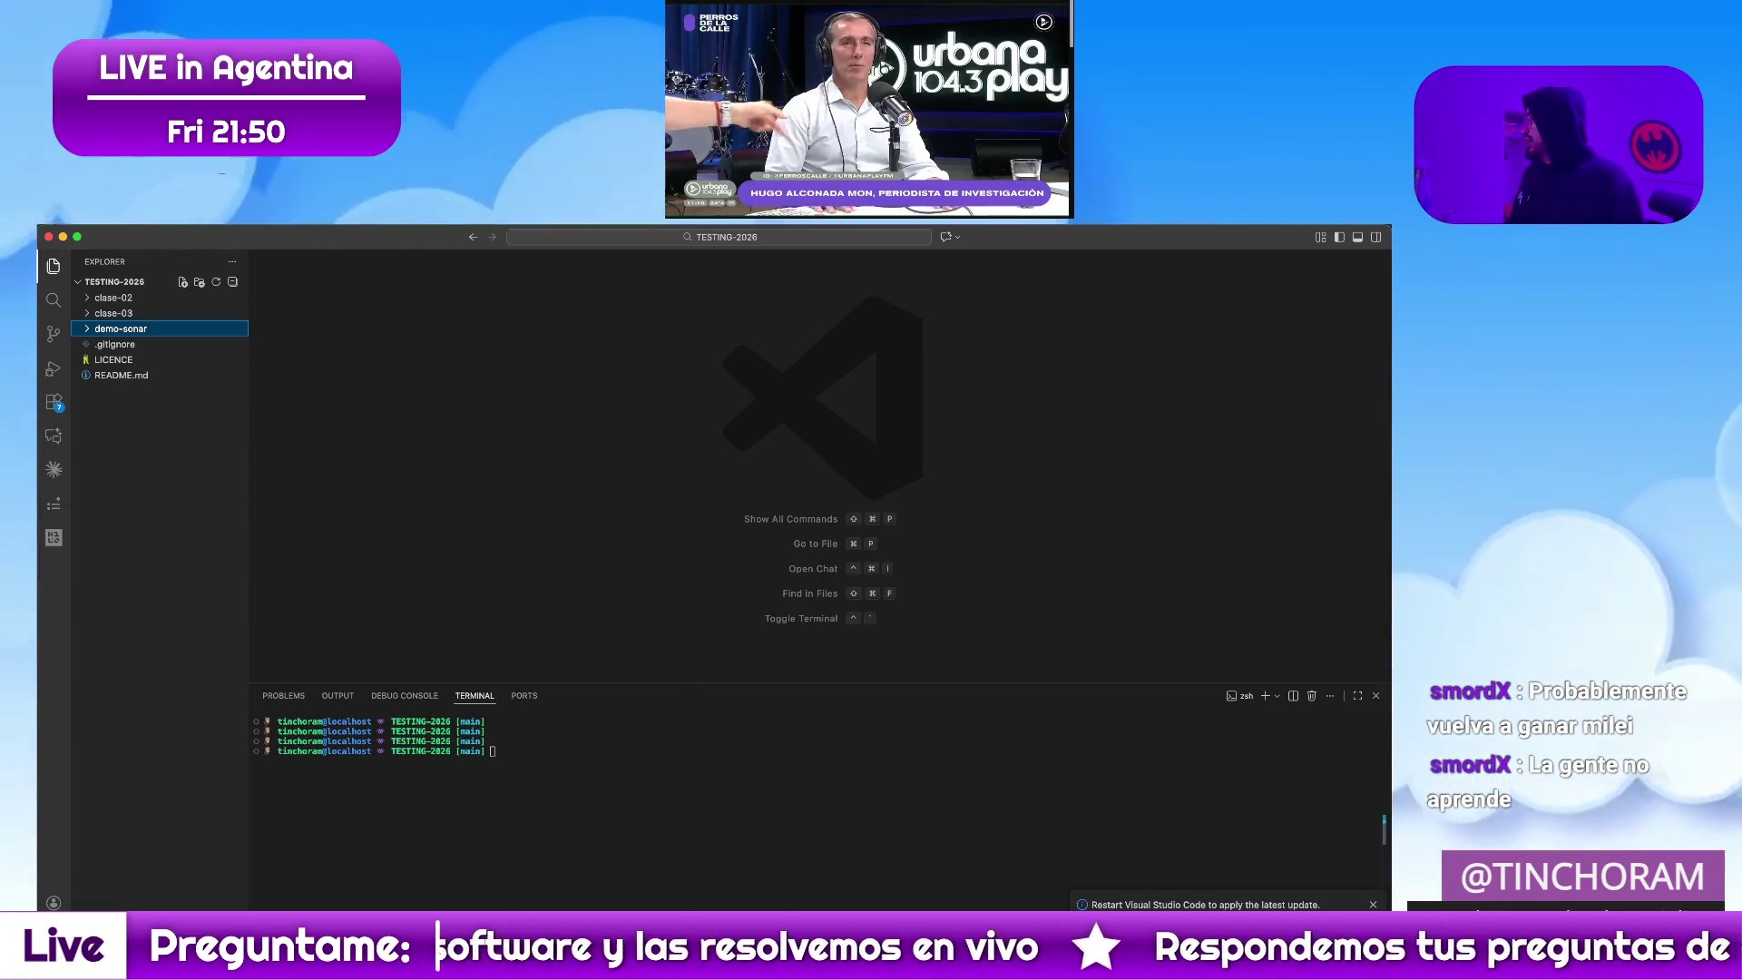
key("super+Tab")
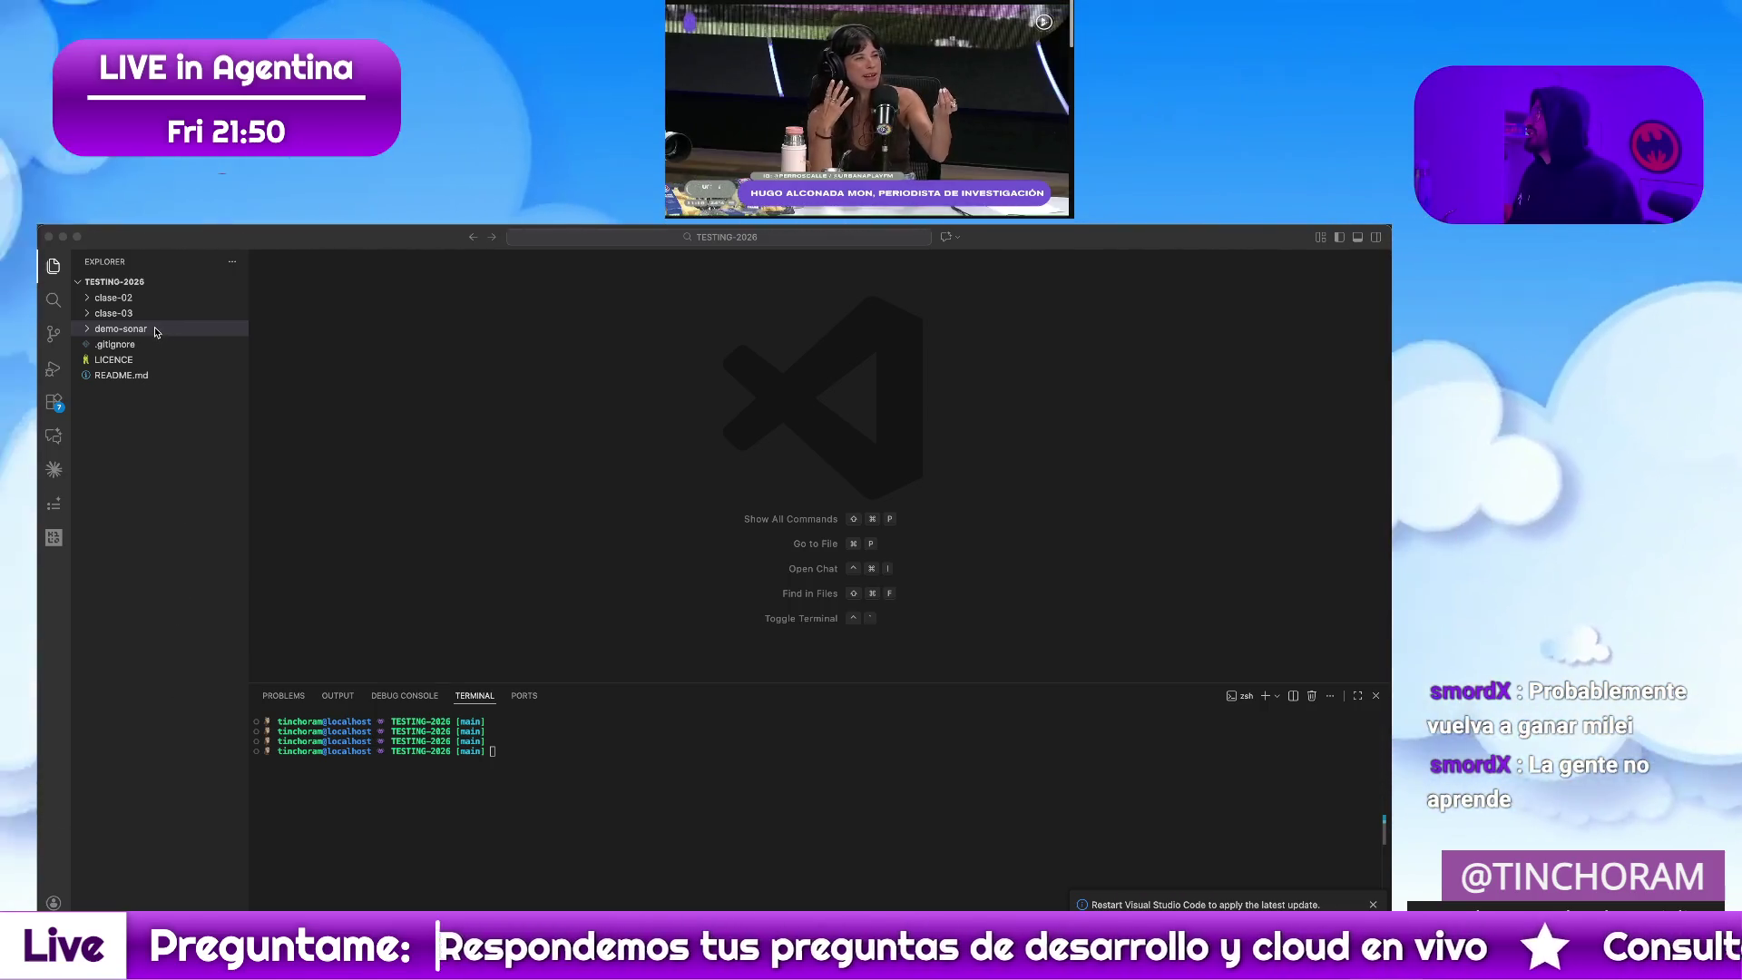
left_click(155, 331)
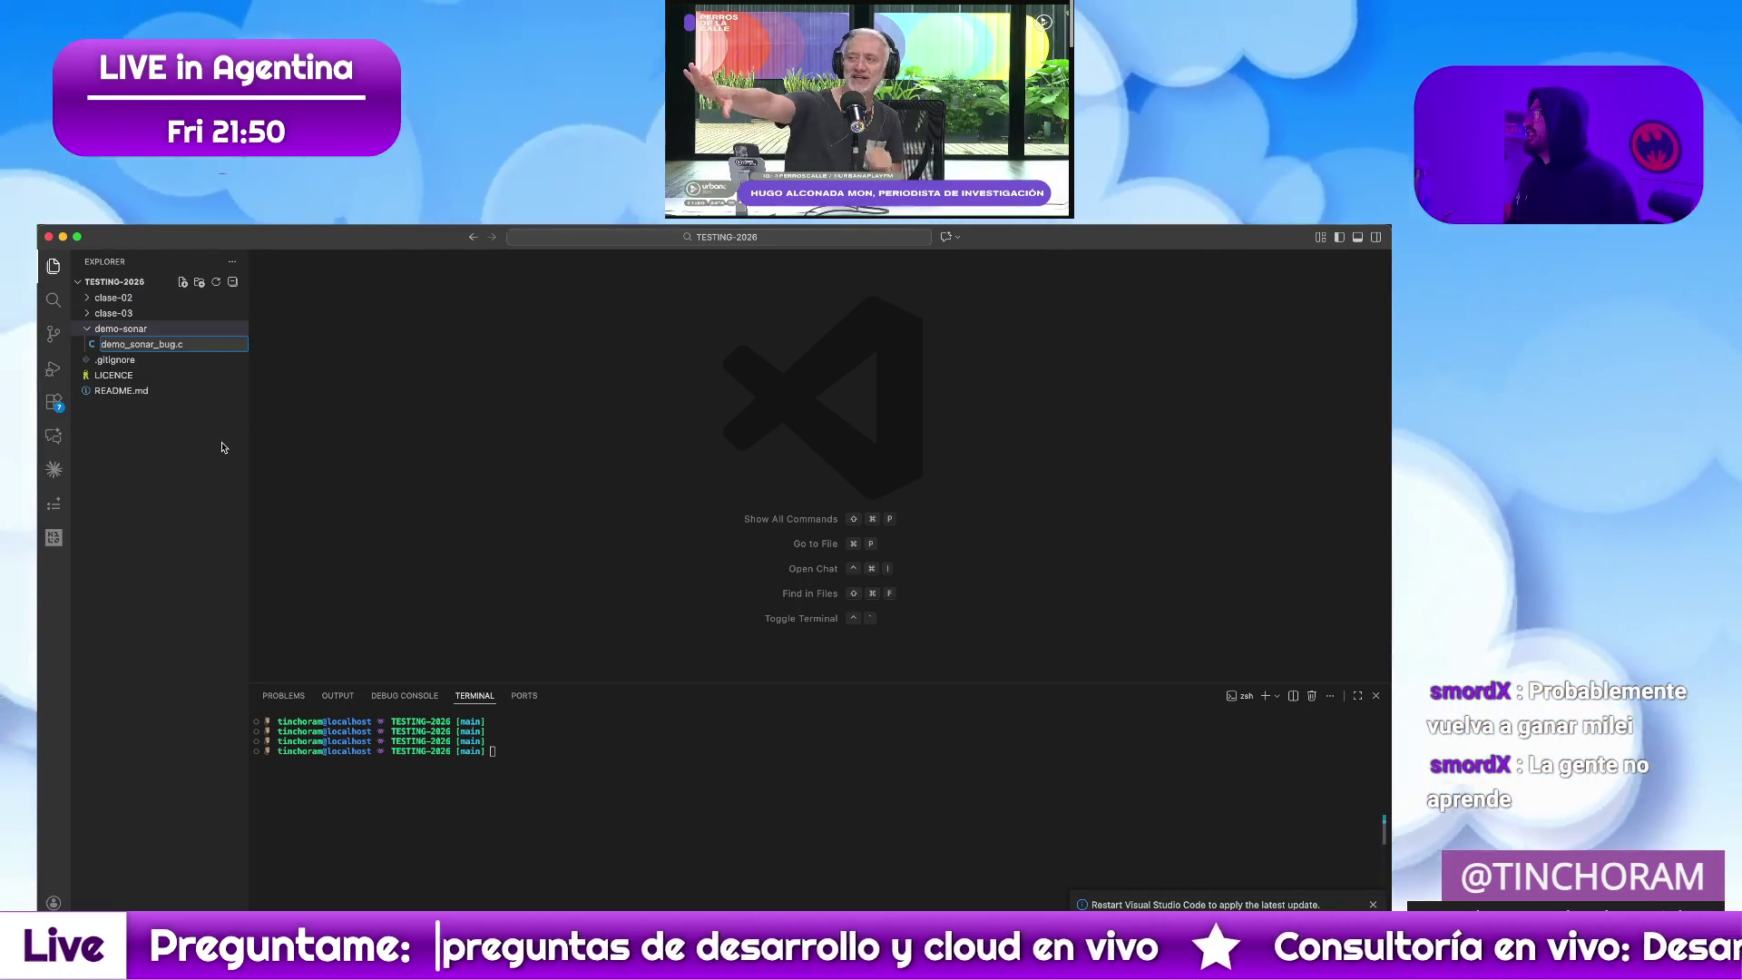
Create demo_sonar_bug.c and paste in the buggy C division program, shrinking the terminal
key("Return")
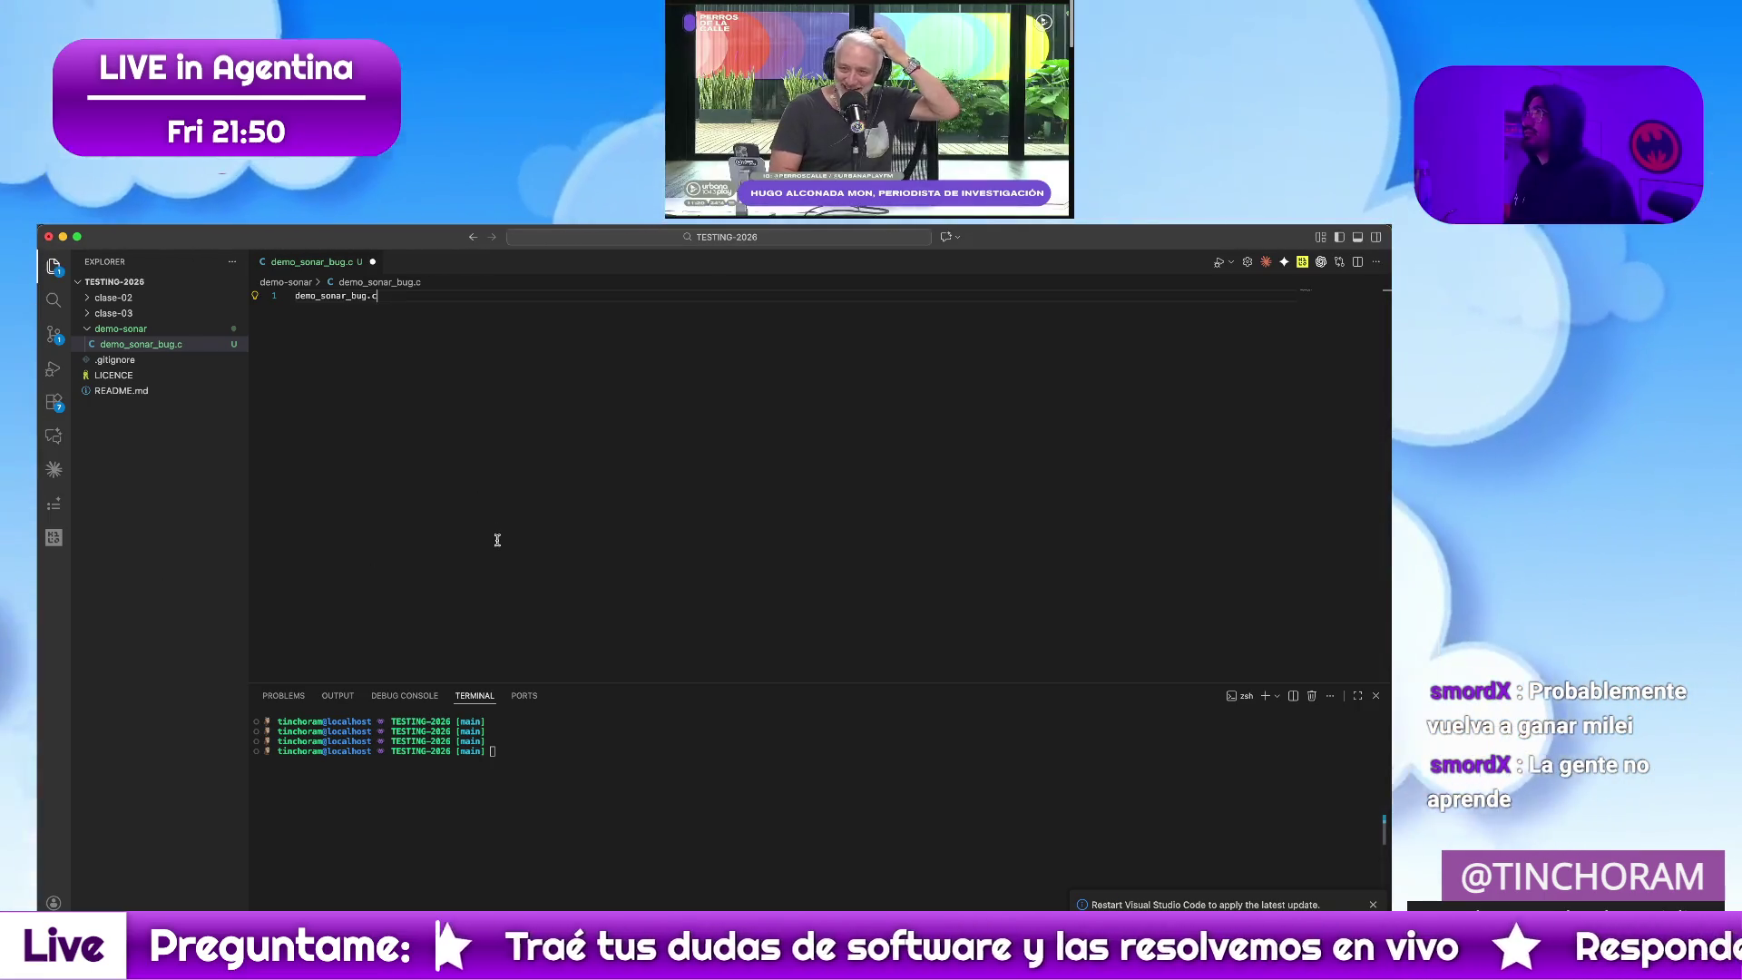
type("demo_sonar_bug.c")
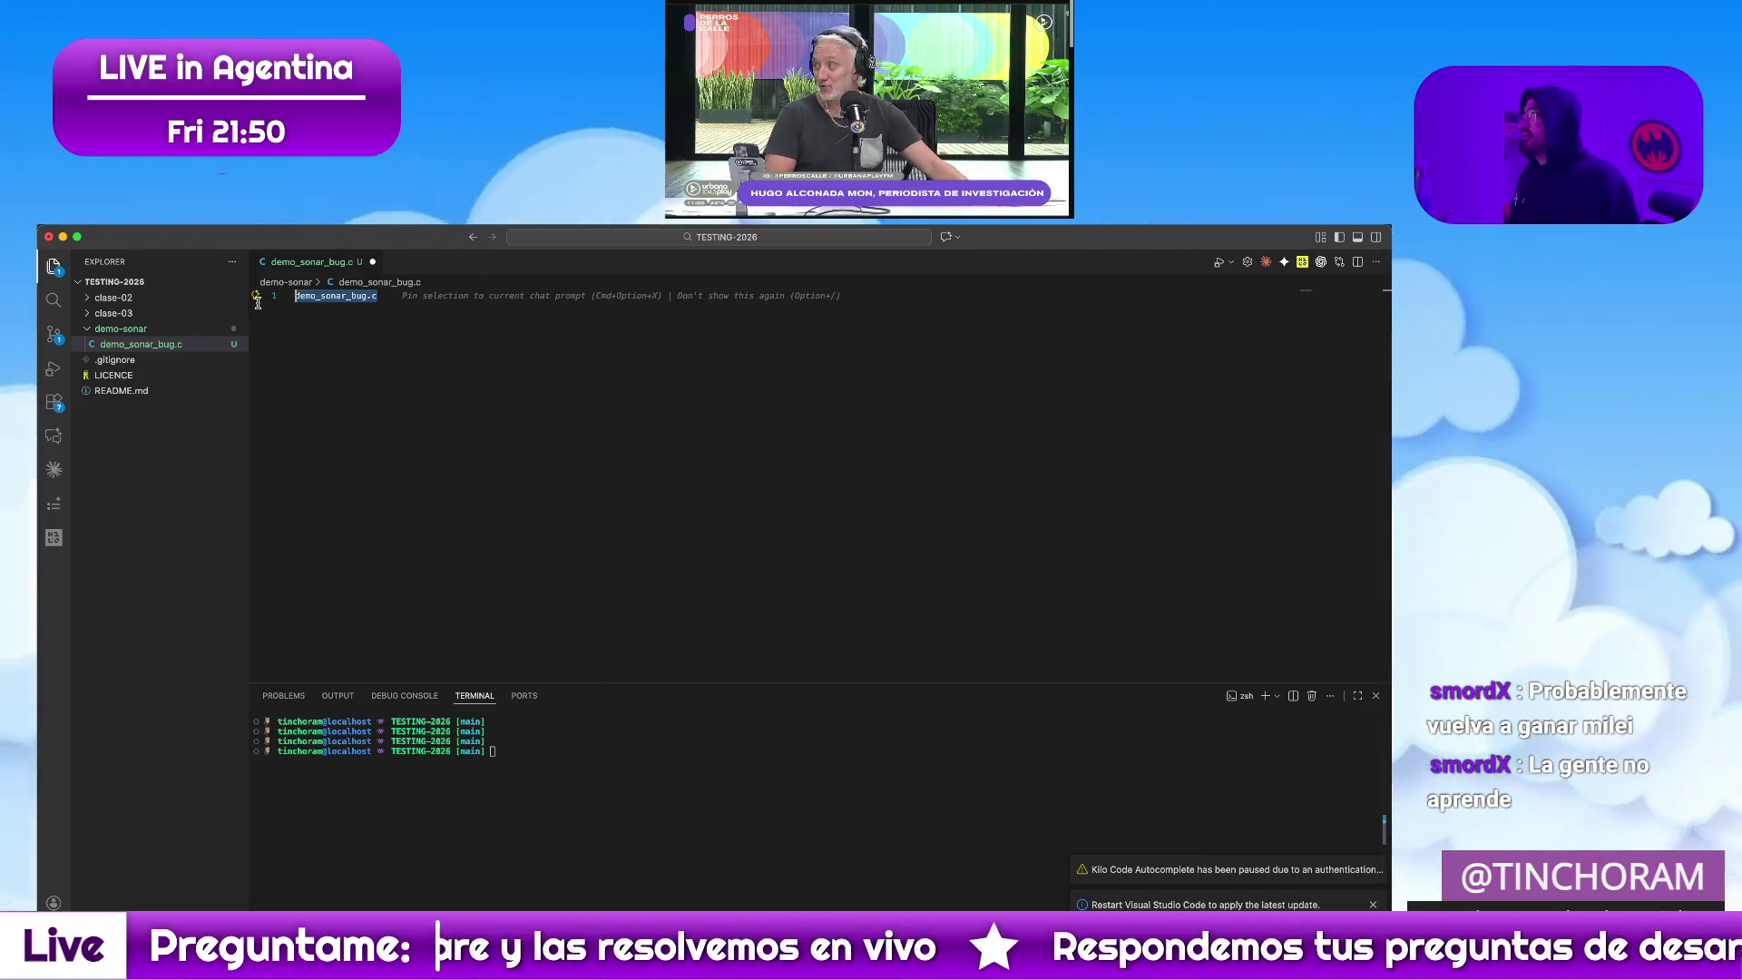
key("super+v")
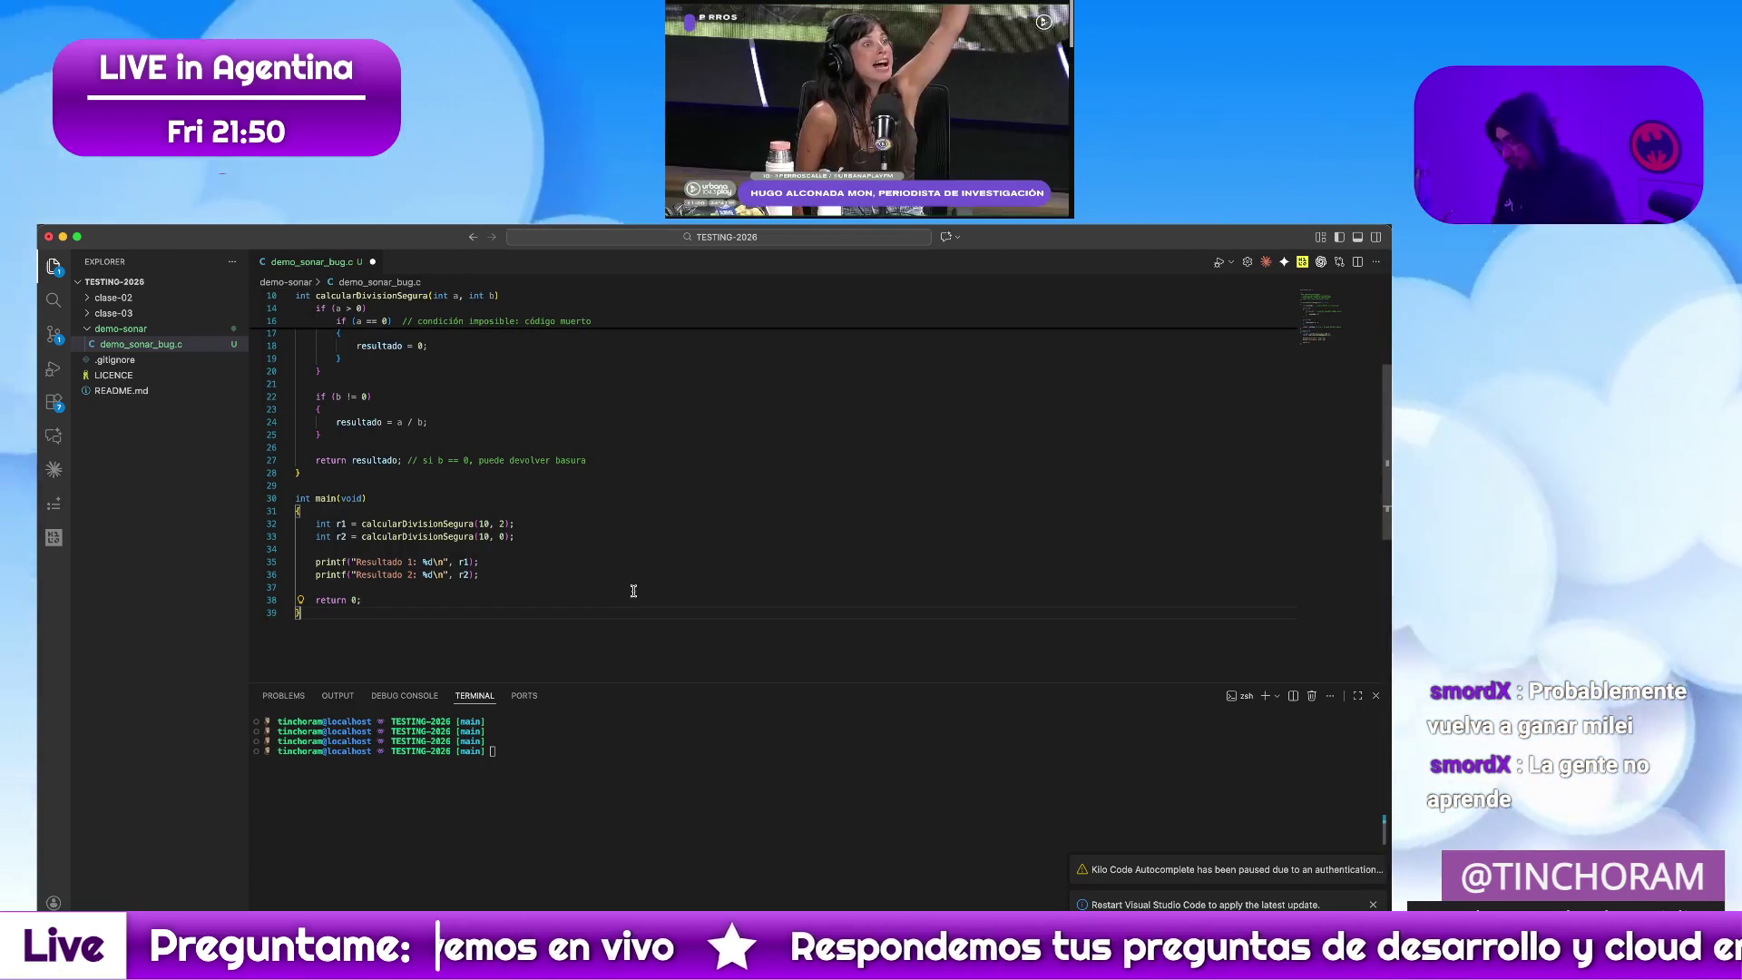
scroll(590, 598, "up", 3)
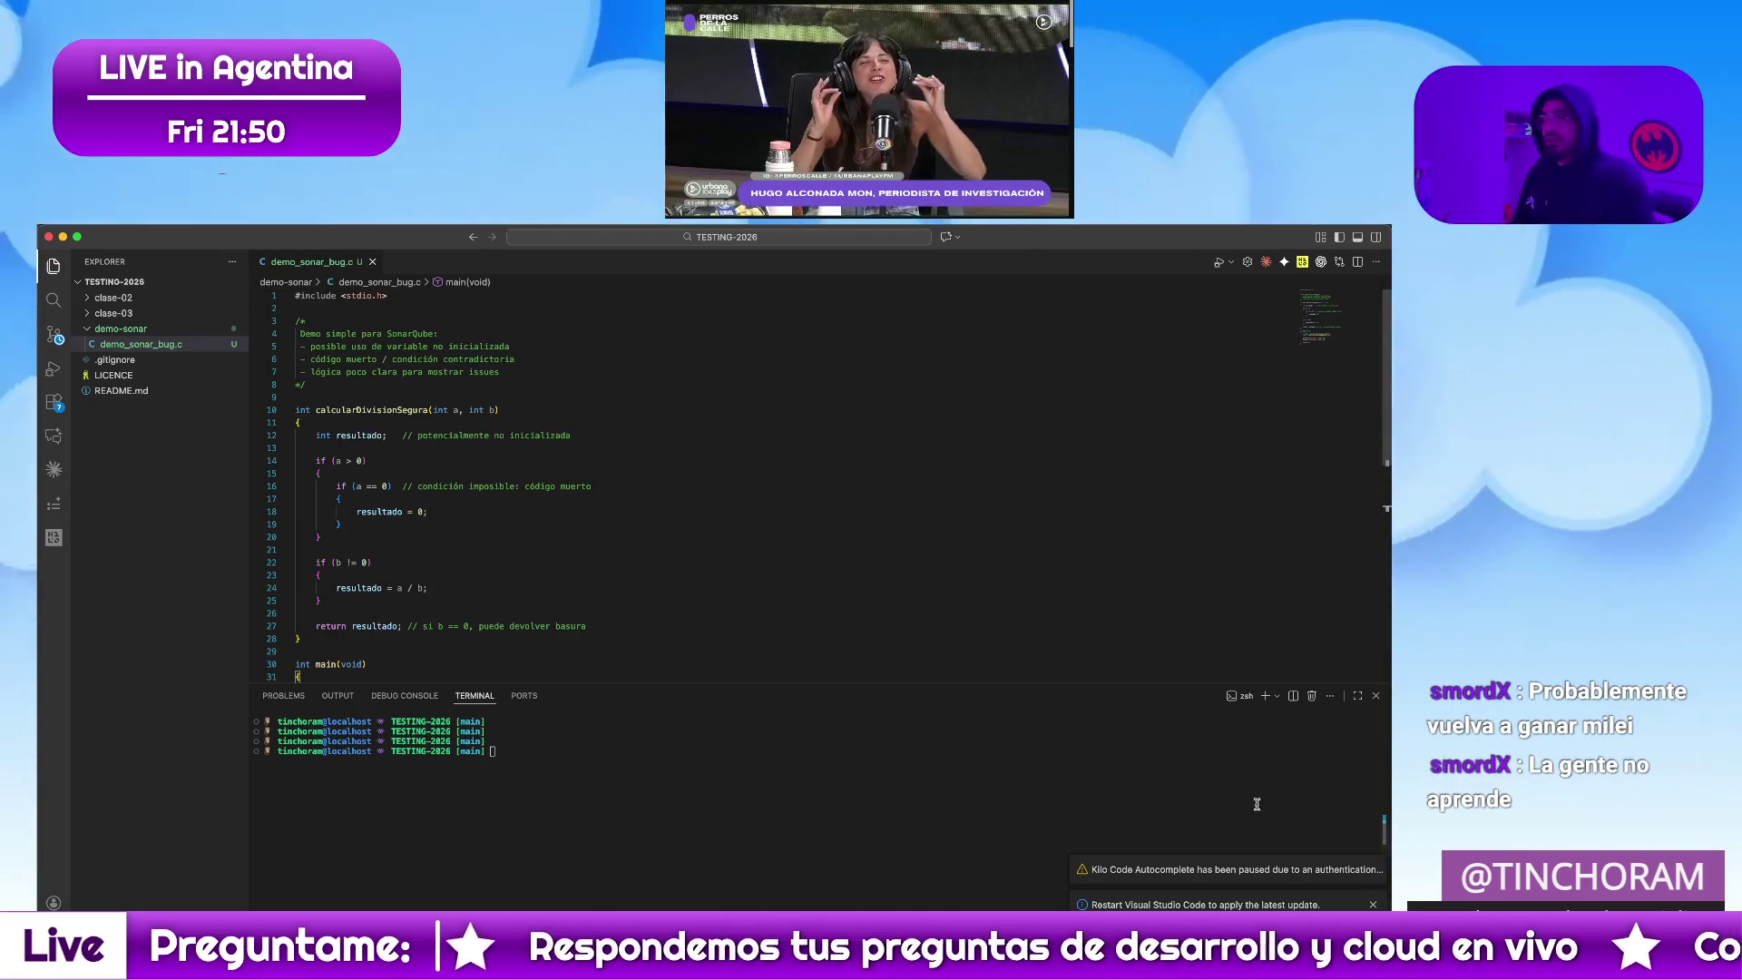
left_click(1374, 904)
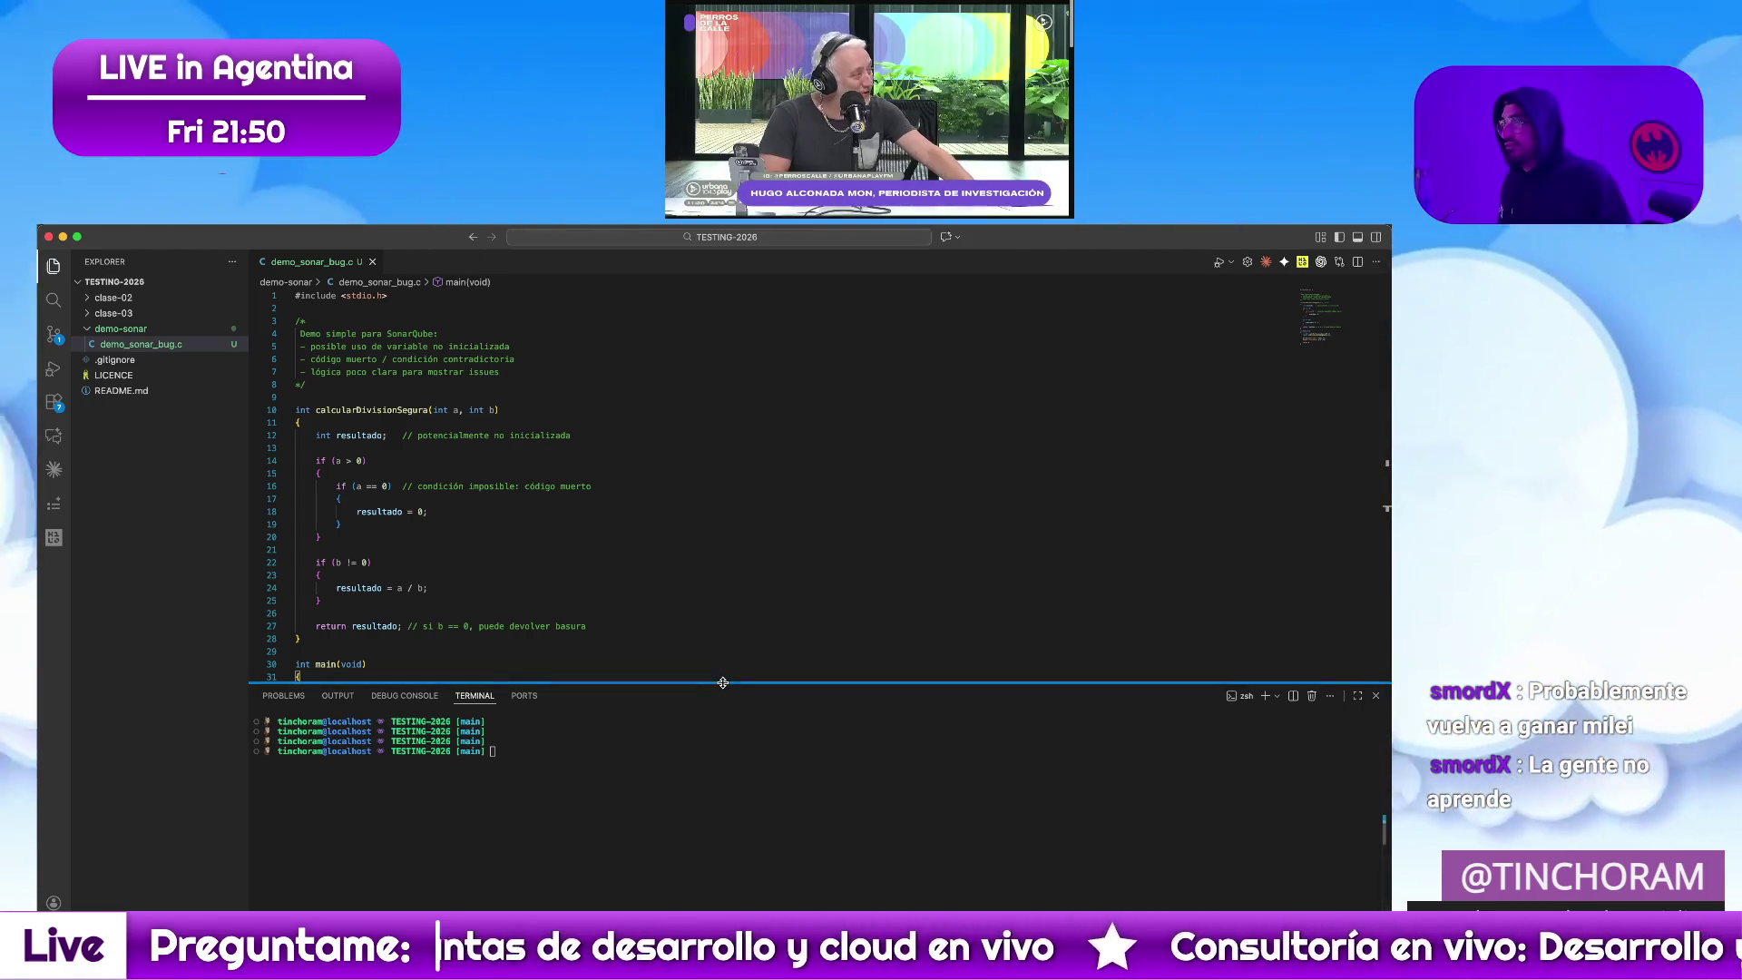
left_click_drag(724, 682, 723, 780)
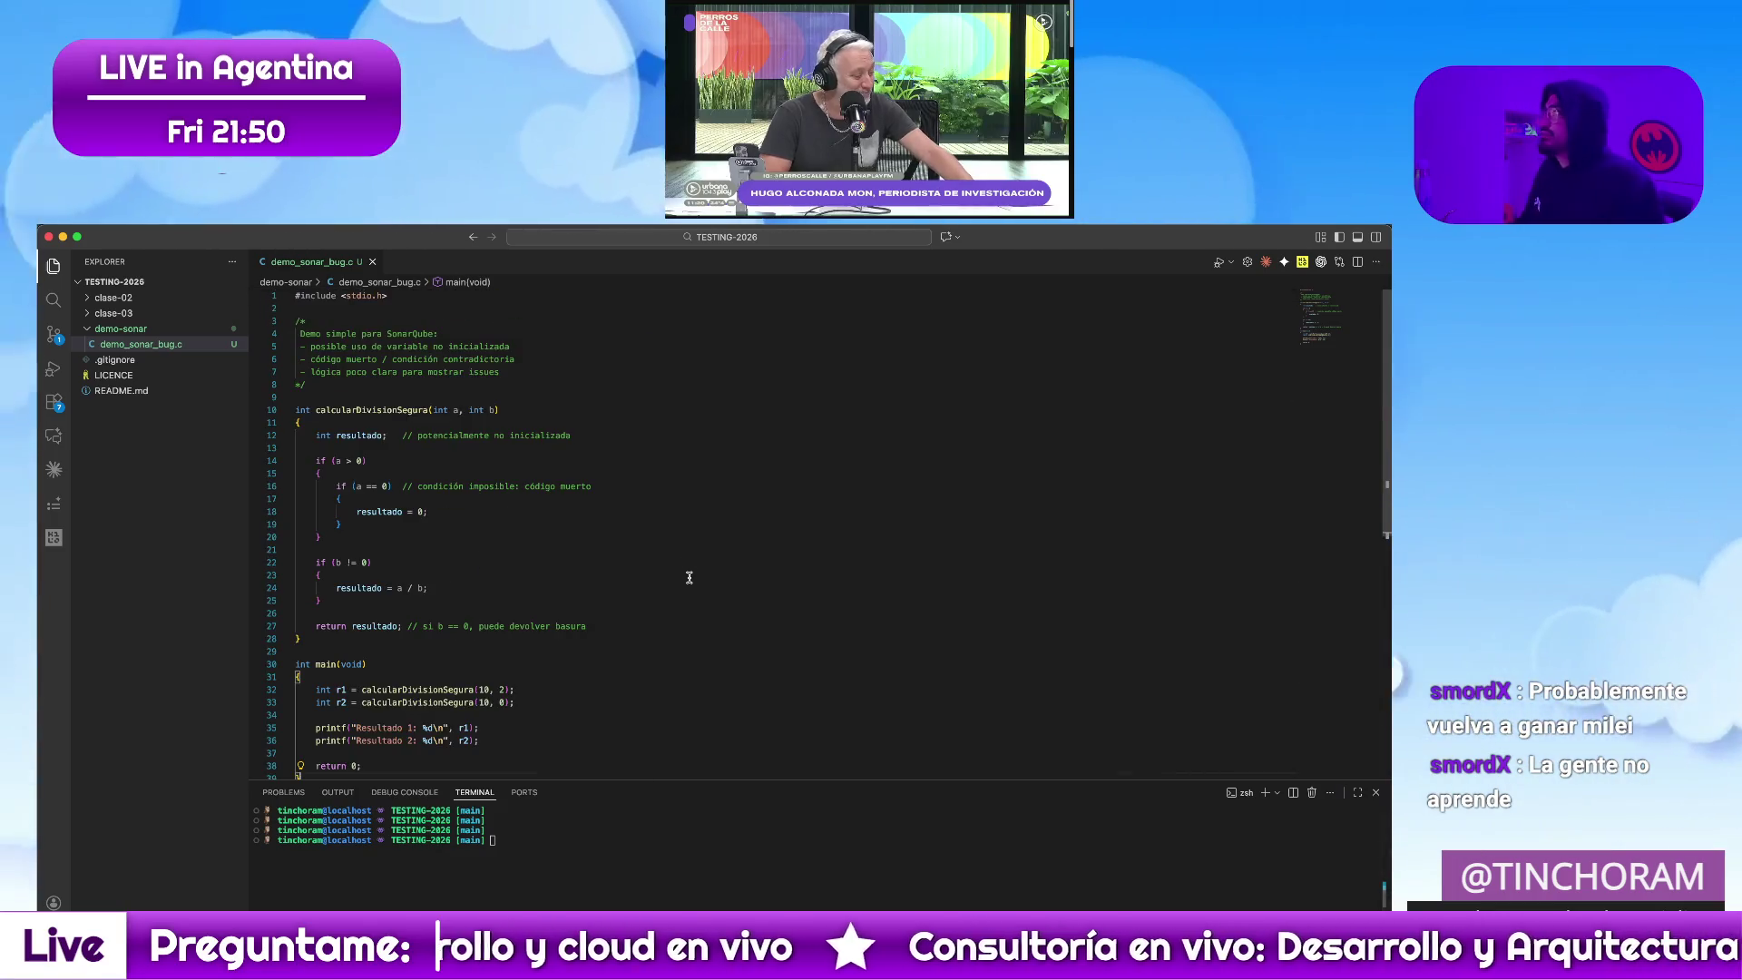
Enlarge the interface text and create an empty Makefile inside demo-sonar
left_click(119, 328)
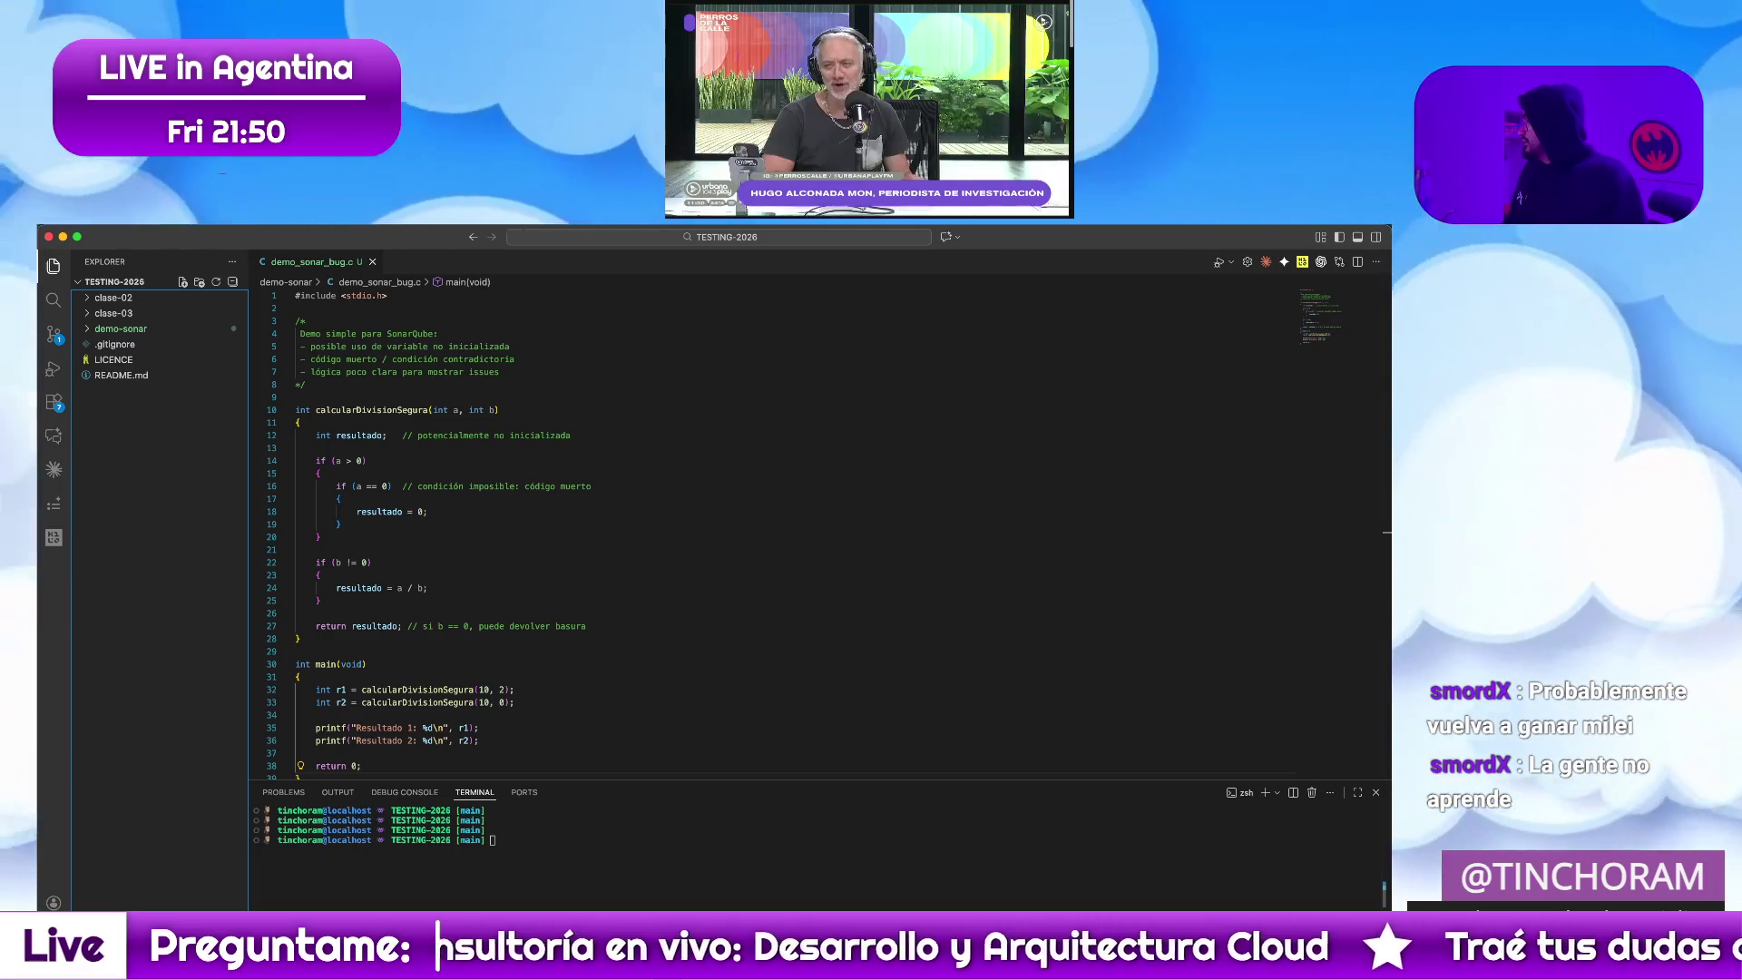
key("super+Tab")
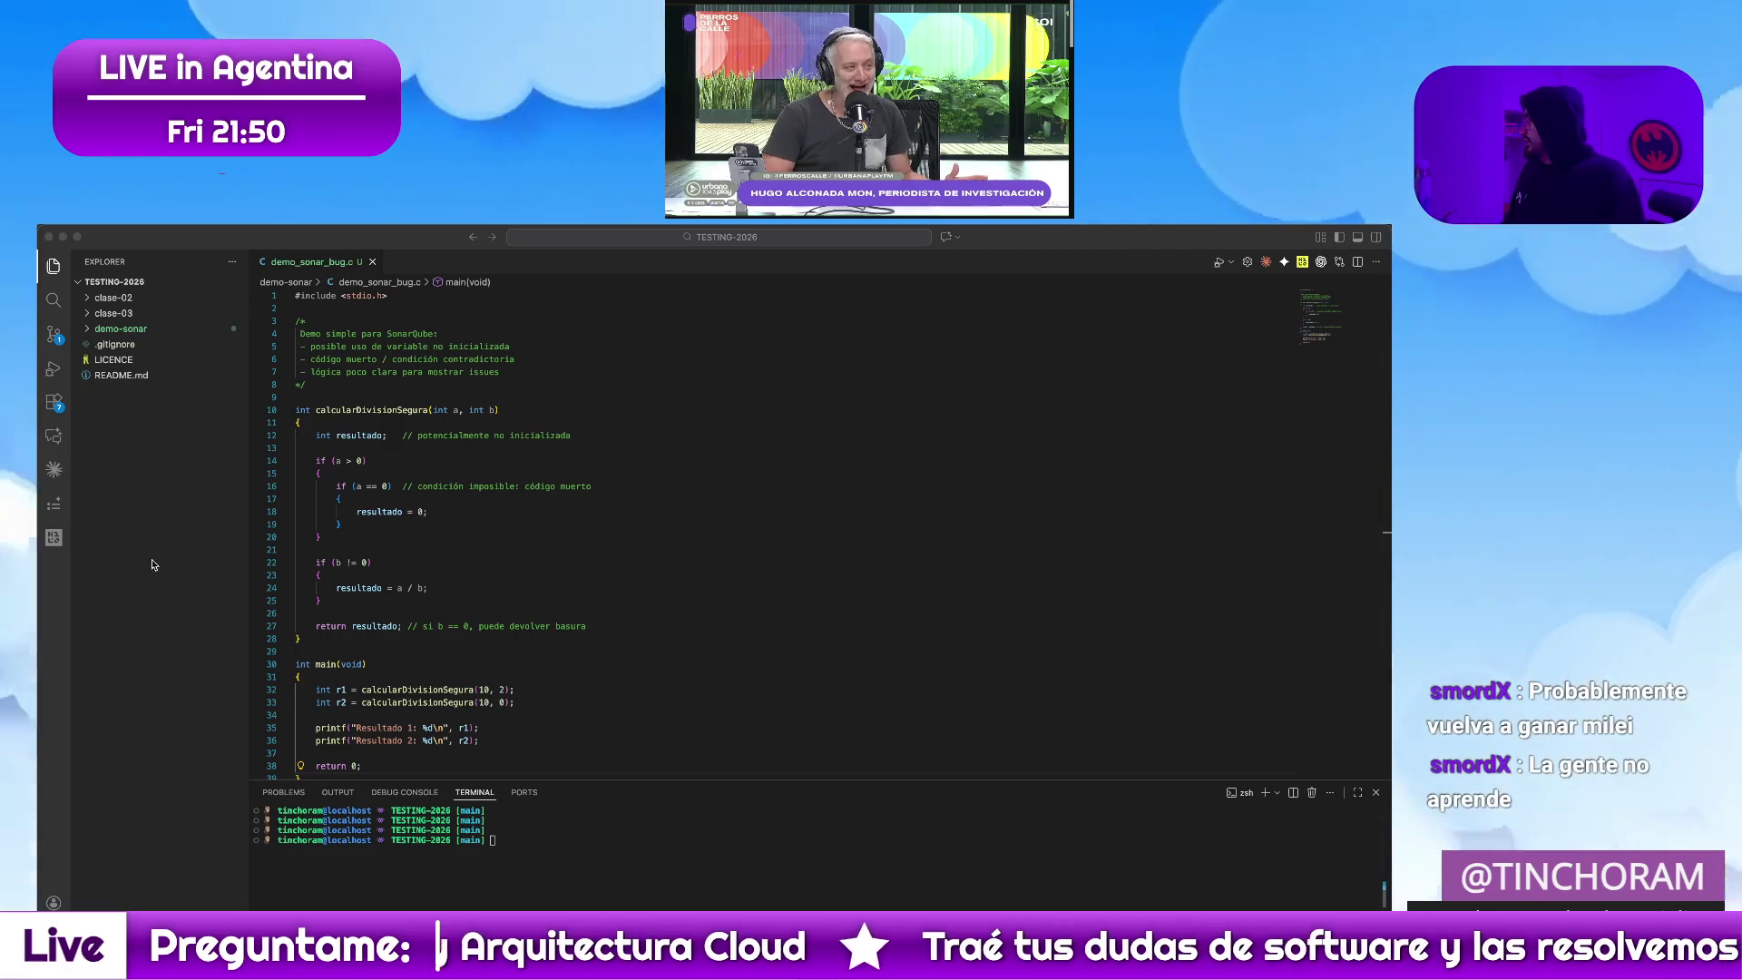
left_click(145, 596)
left_click(151, 329)
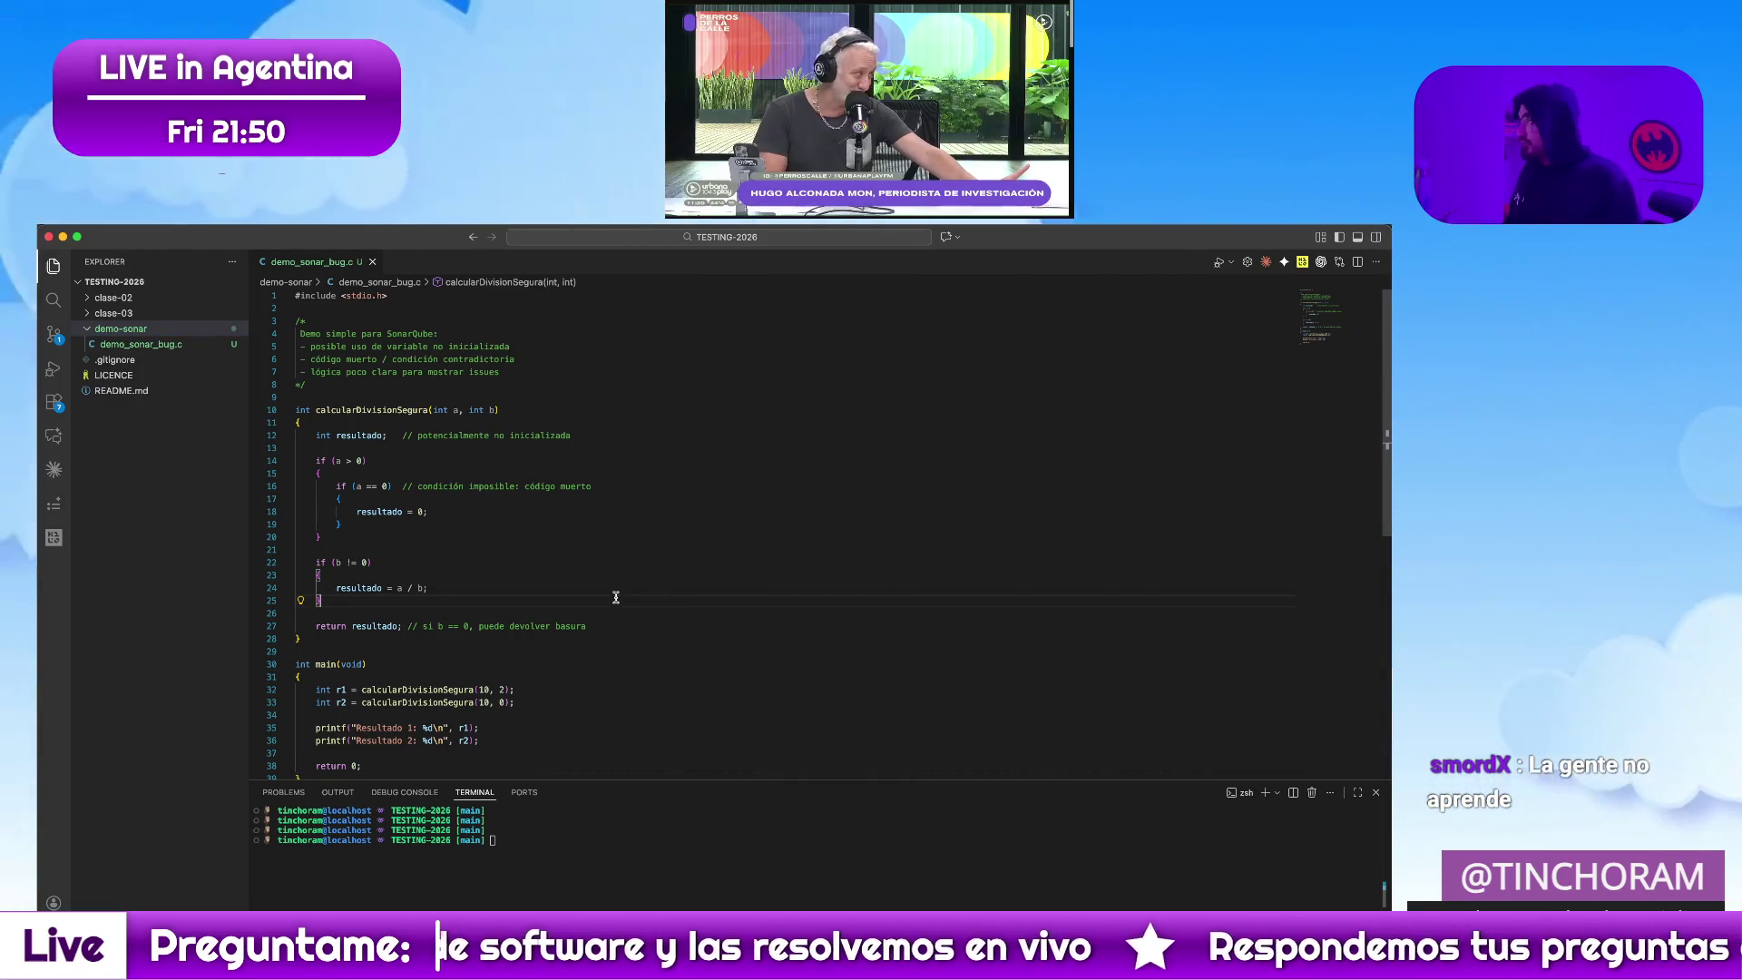
key("super+equal")
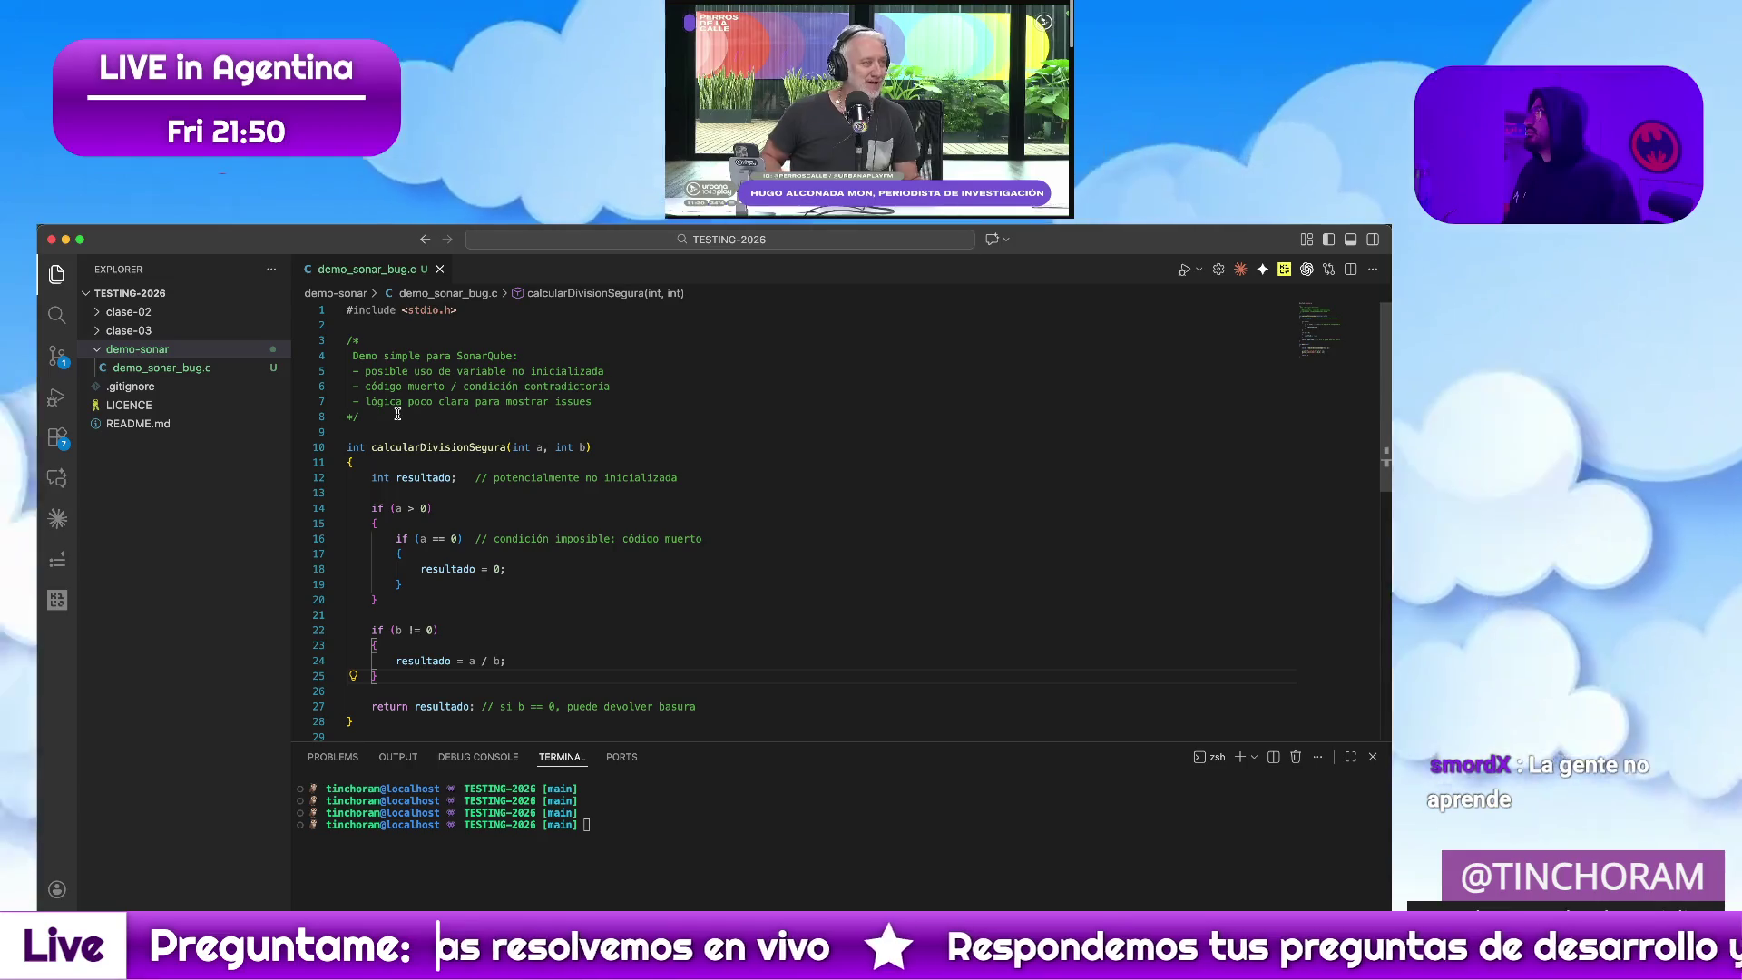
left_click(230, 352)
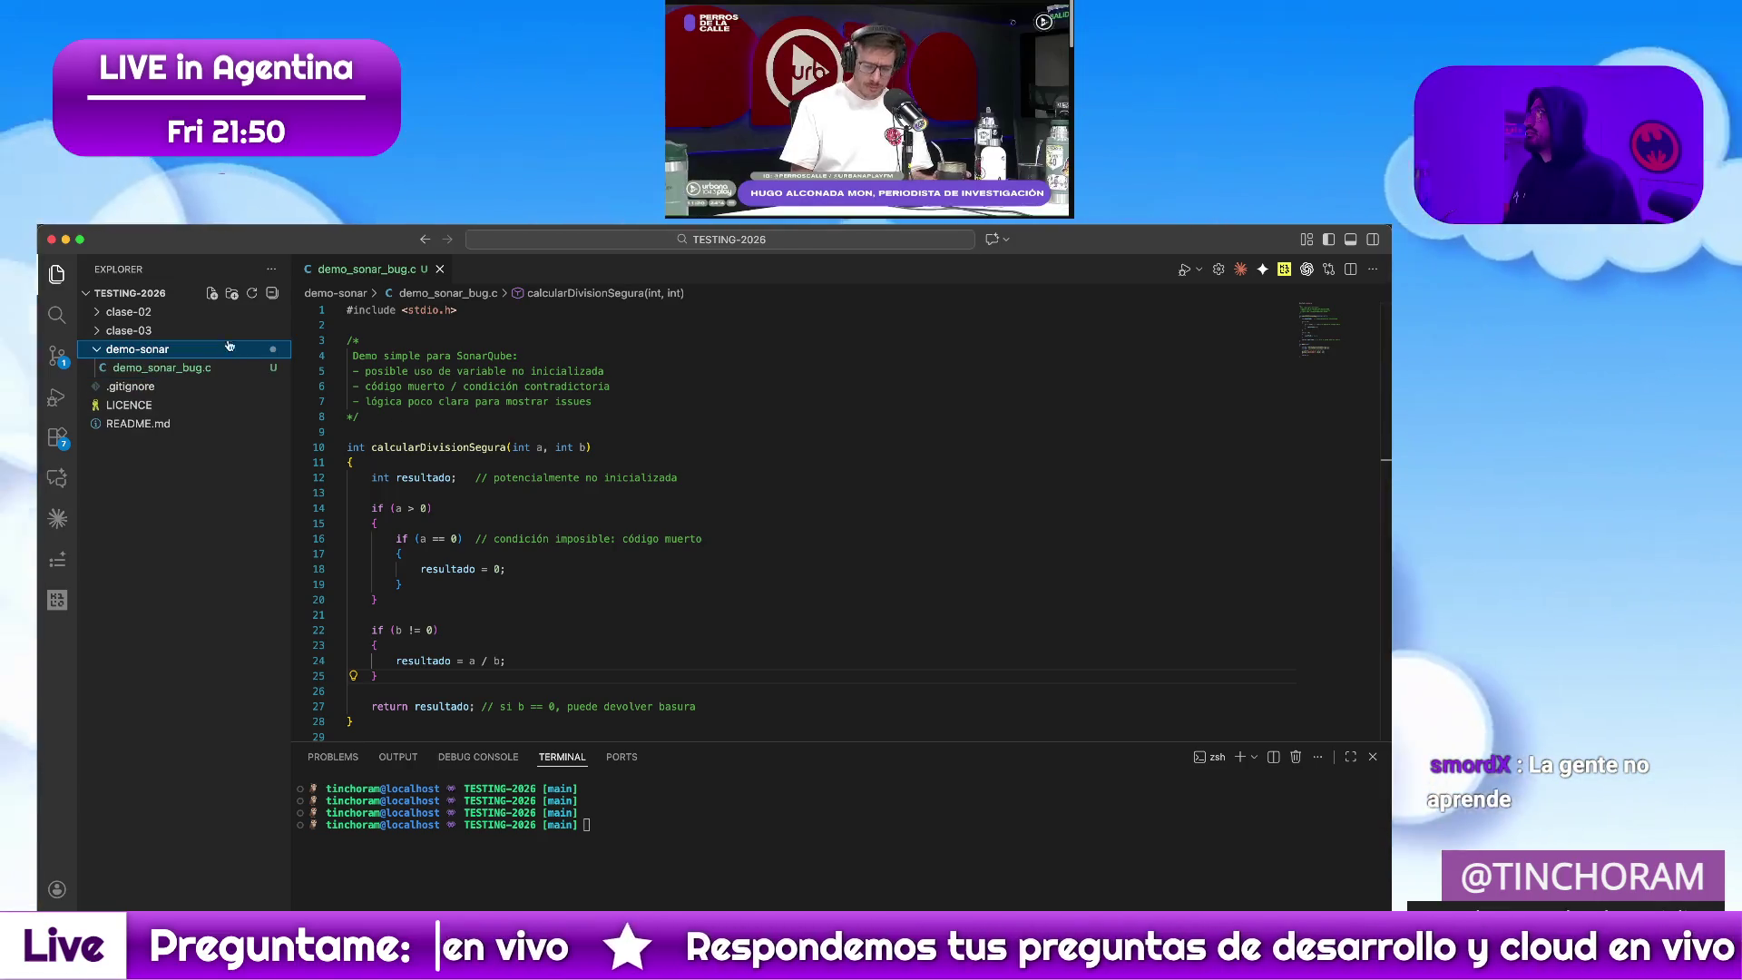
type("Makefile")
key("Return")
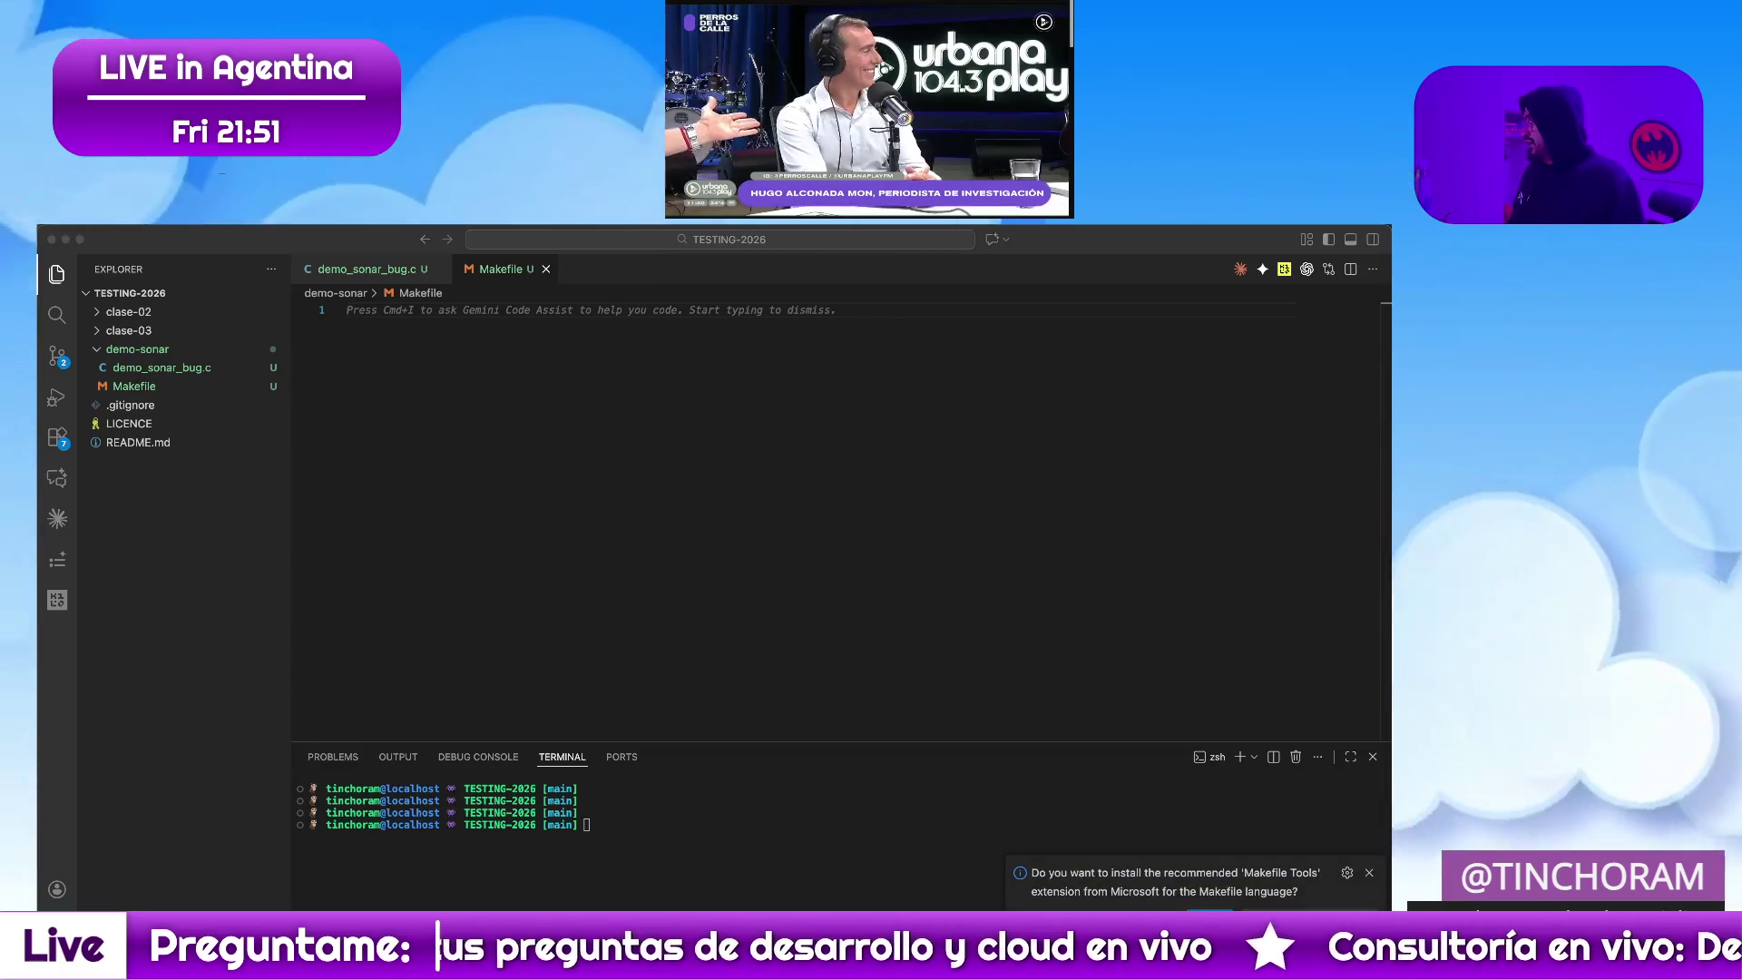
left_click(584, 518)
type("Makefile")
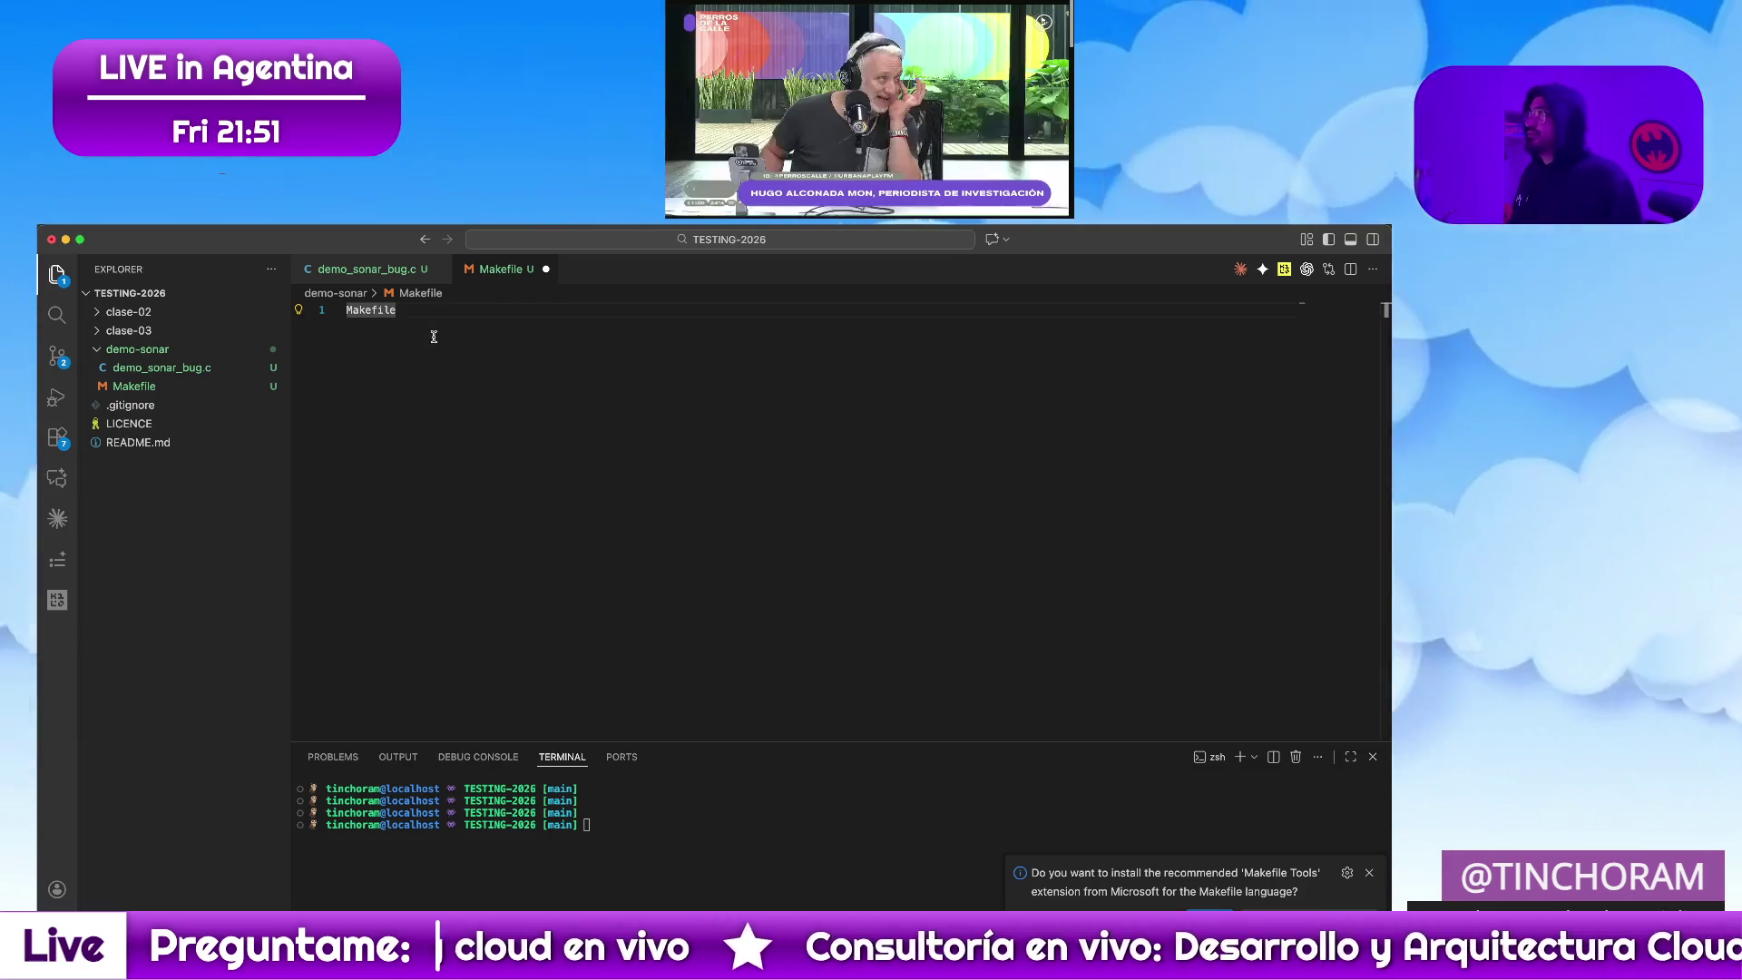
Paste the gcc build and clean rules for demo_sonar_bug into the Makefile and save it
key("super+a")
type("CC=gcc CFLAGS=-Wall -Wextra -O0 TARGET=demo_sonar_bug SRC=demo_sonar_bug.c  all: $(TARGET)  $(TARGET): $(SRC) \t$(CC) $(CFLAGS) $(SRC) -o $(TARGET)  clean: \trm -f $(TARGET)")
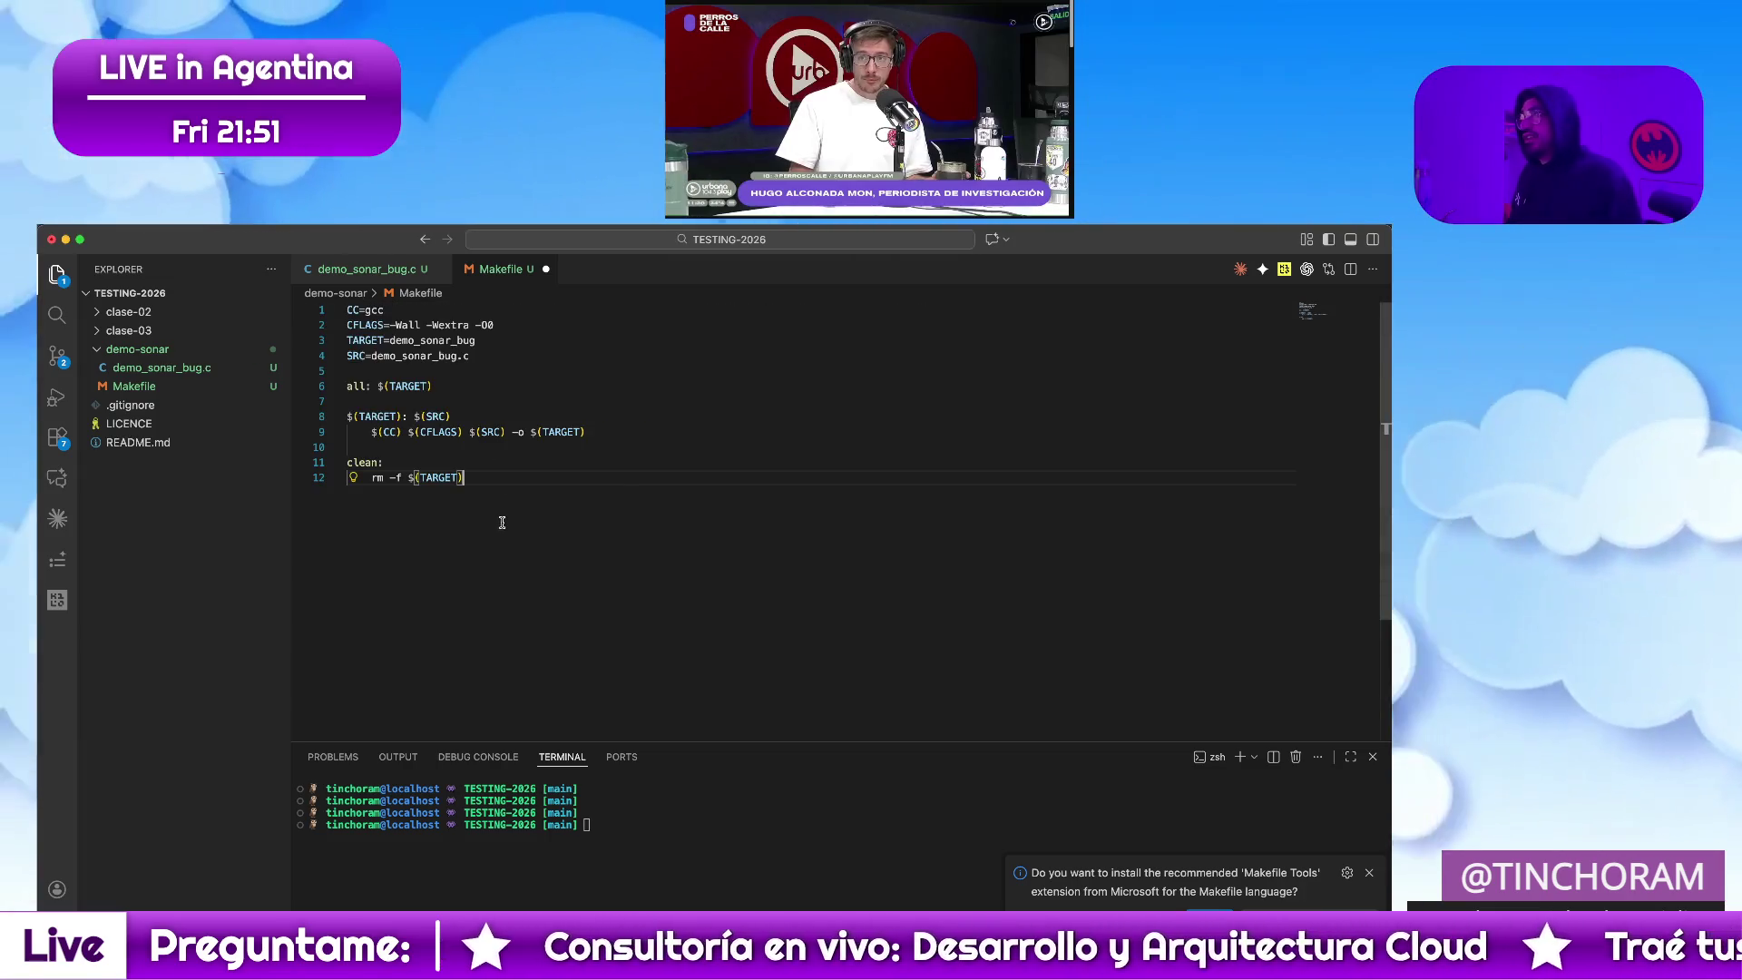
key("super+s")
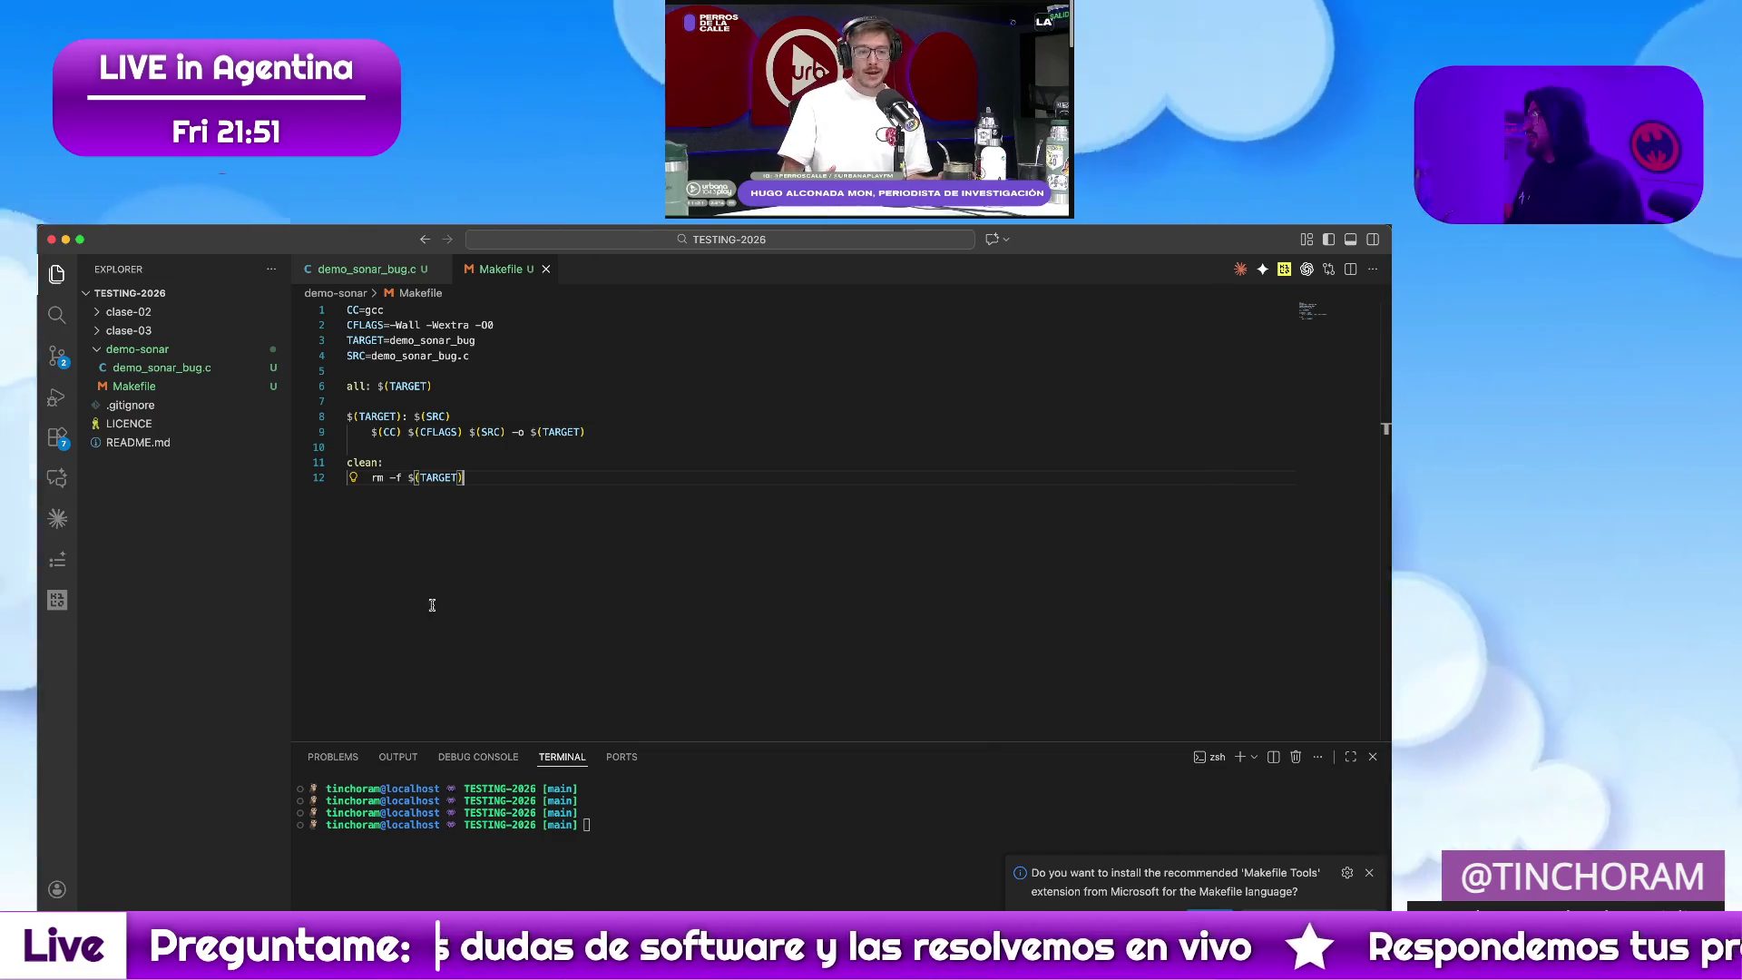
key("super+Tab")
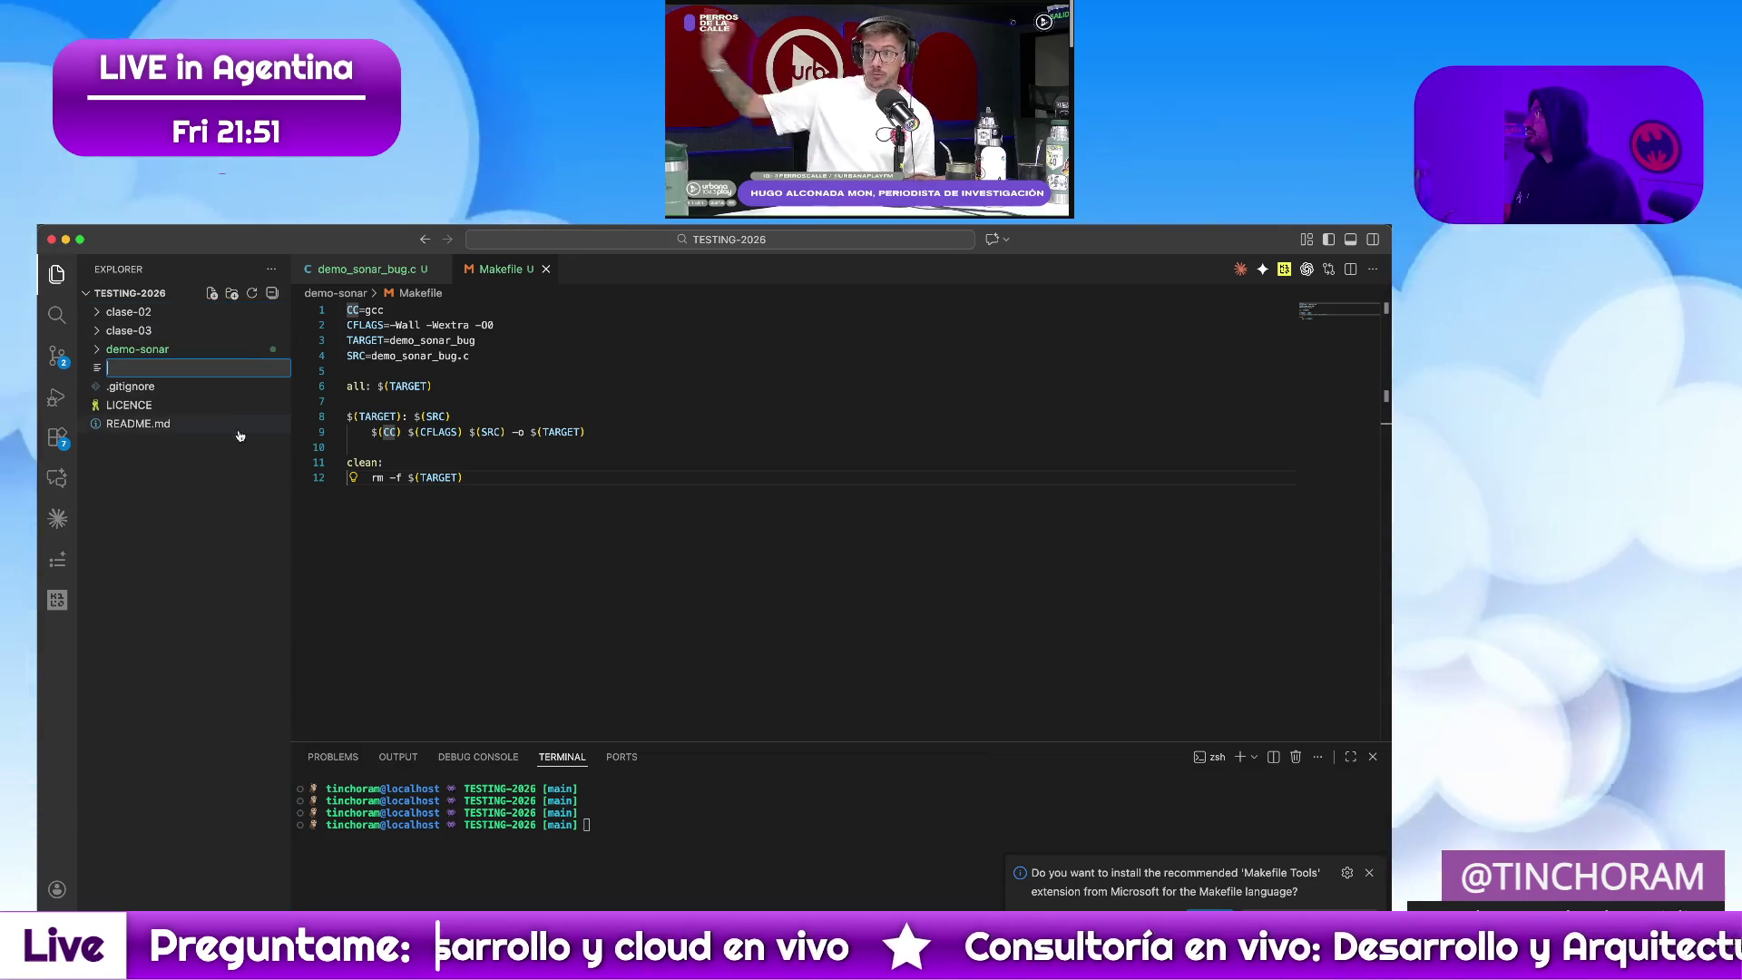
Create sonar-project.properties with project key, sources demo-sonar and compile-commands path, and save it
key("Return")
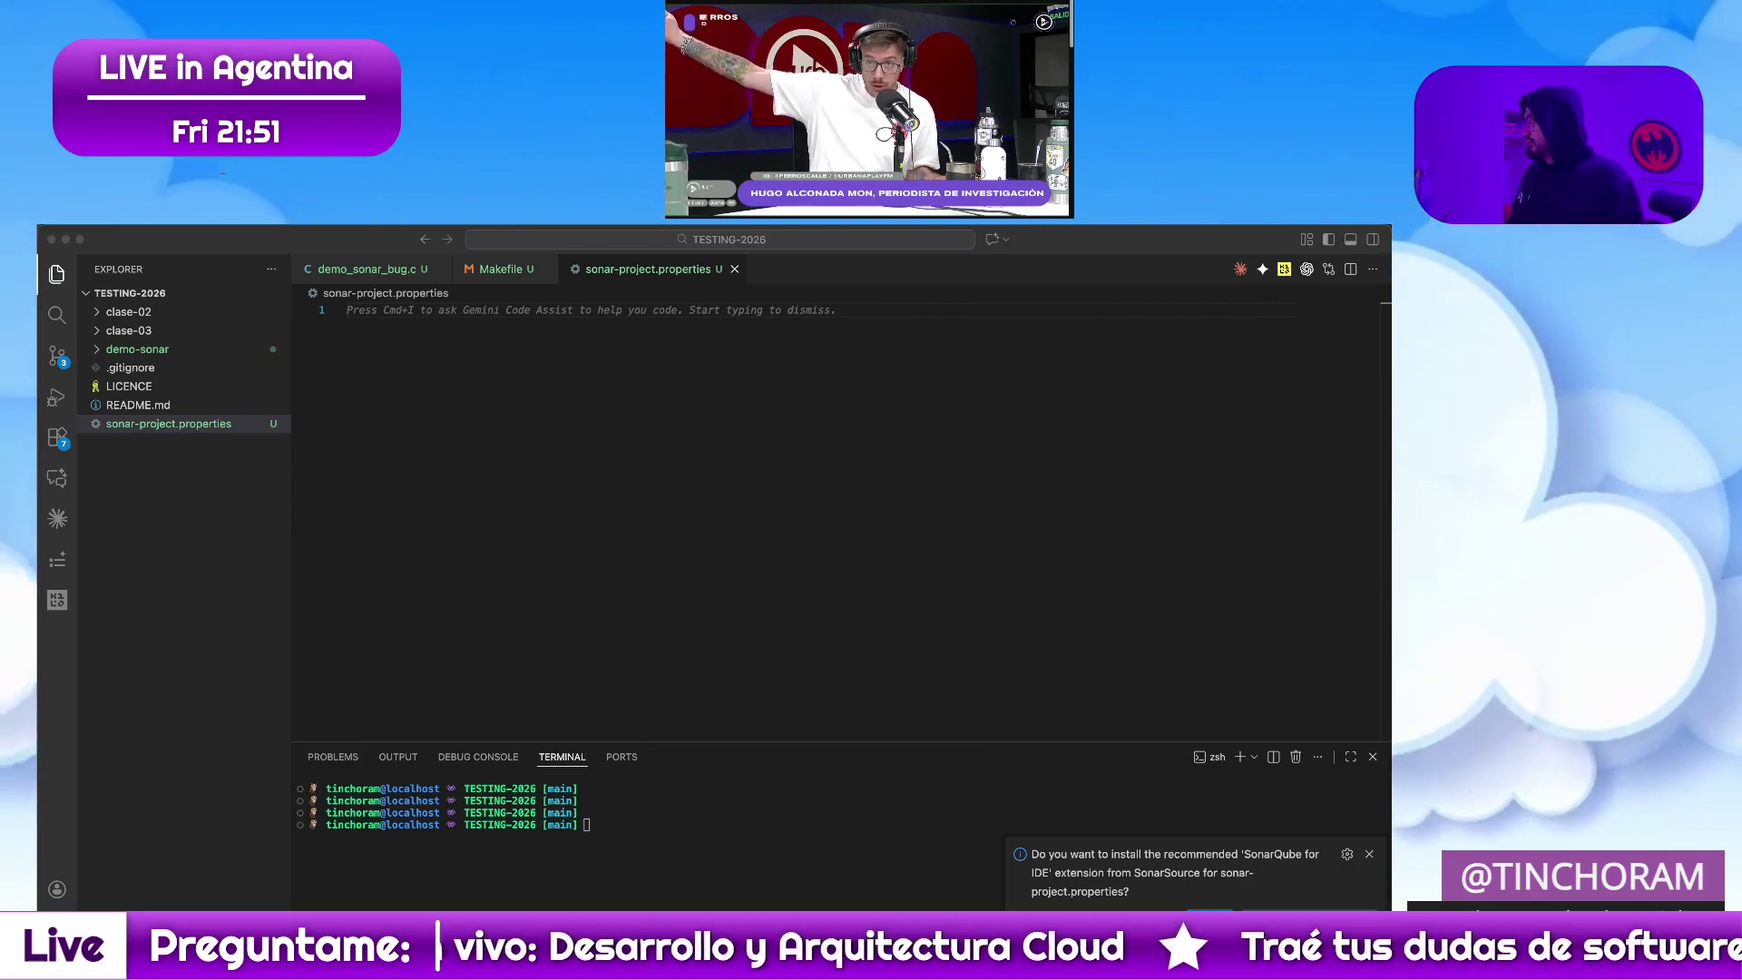
left_click(499, 378)
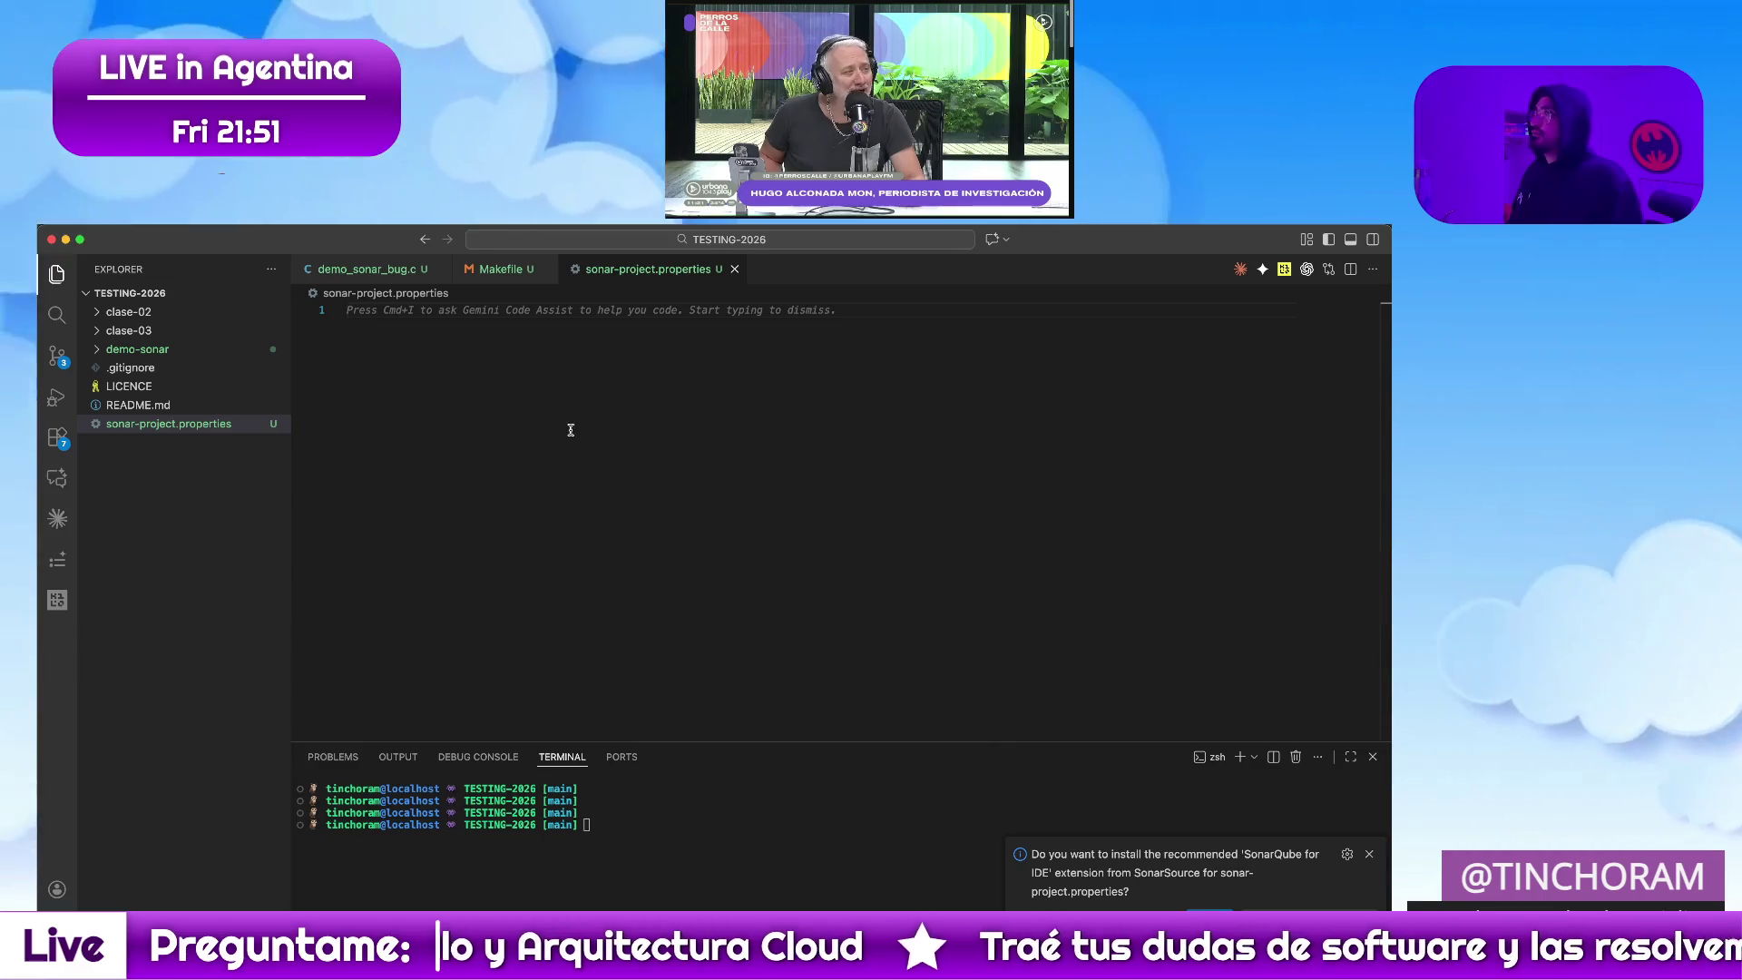
type("sonar.projectKey=UPE-TESTING-2026 sonar.projectName=UPE-TESTING-2026 sonar.projectVersion=1.0 sonar.sources=demo-sonar sonar.sourceEncoding=UTF-8  # recomendado hoy para C-family sonar.cfamily.compile-commands=bw-output/compile_commands.json")
key("cmd+s")
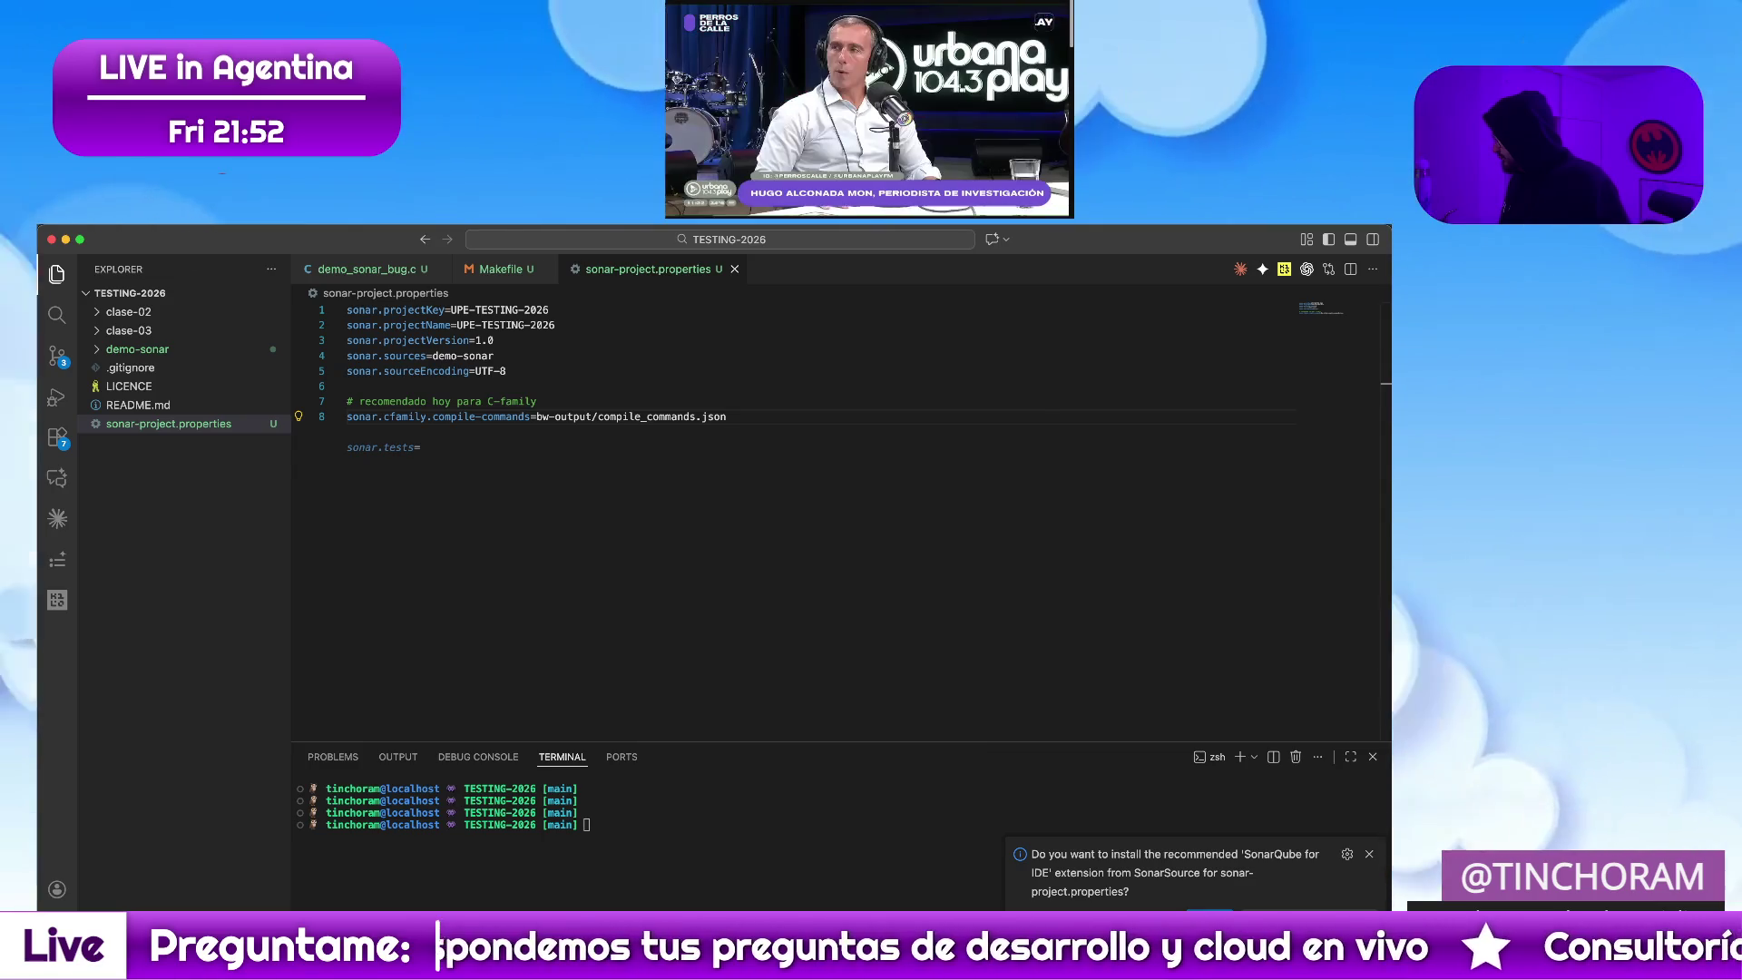
key("super+Tab")
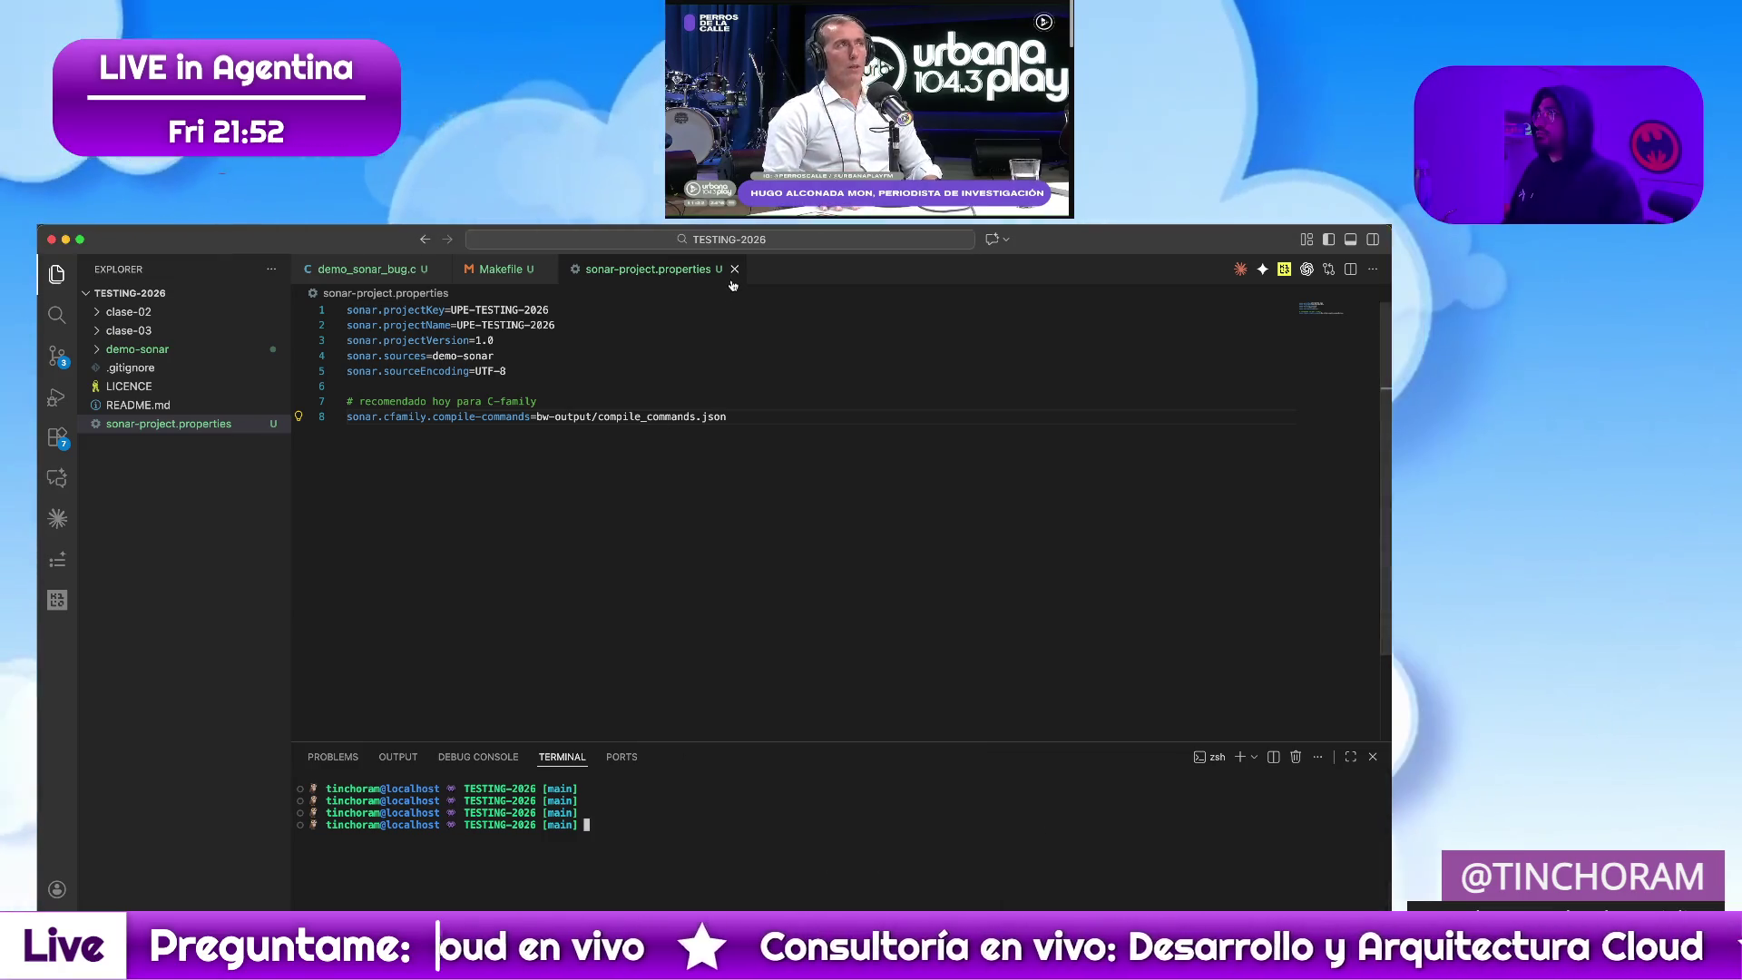
Close the Makefile and sonar-project.properties tabs, leaving an empty editor
middle_click(463, 269)
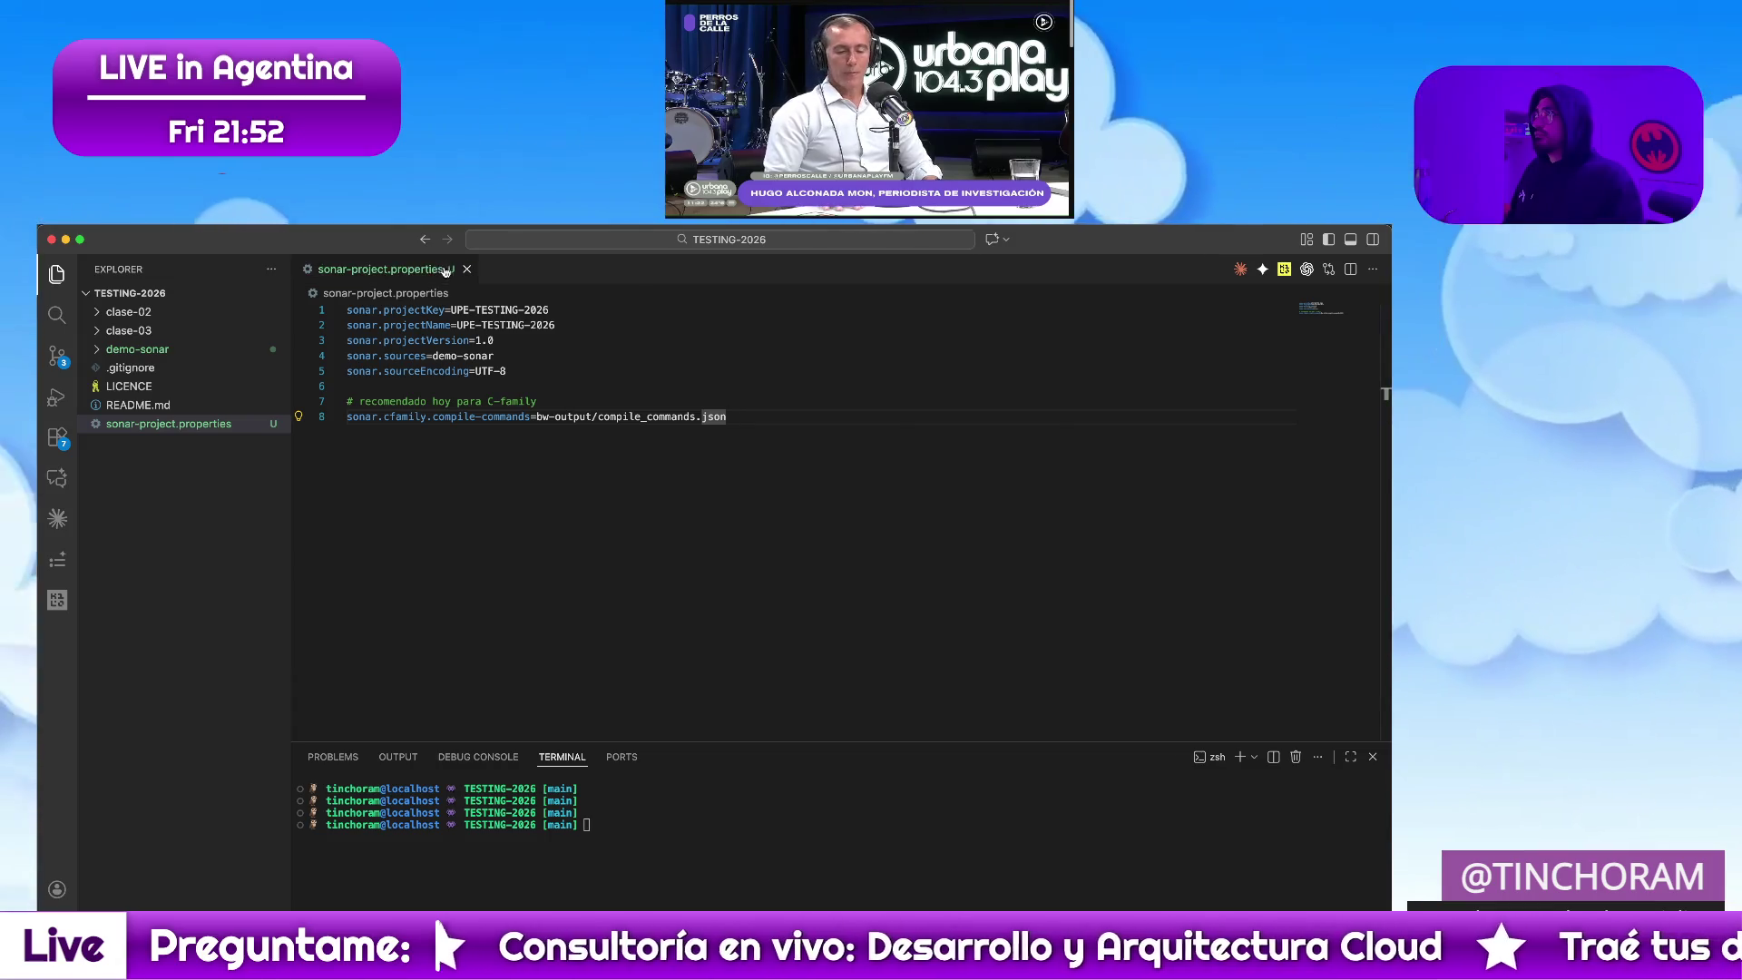
left_click(466, 269)
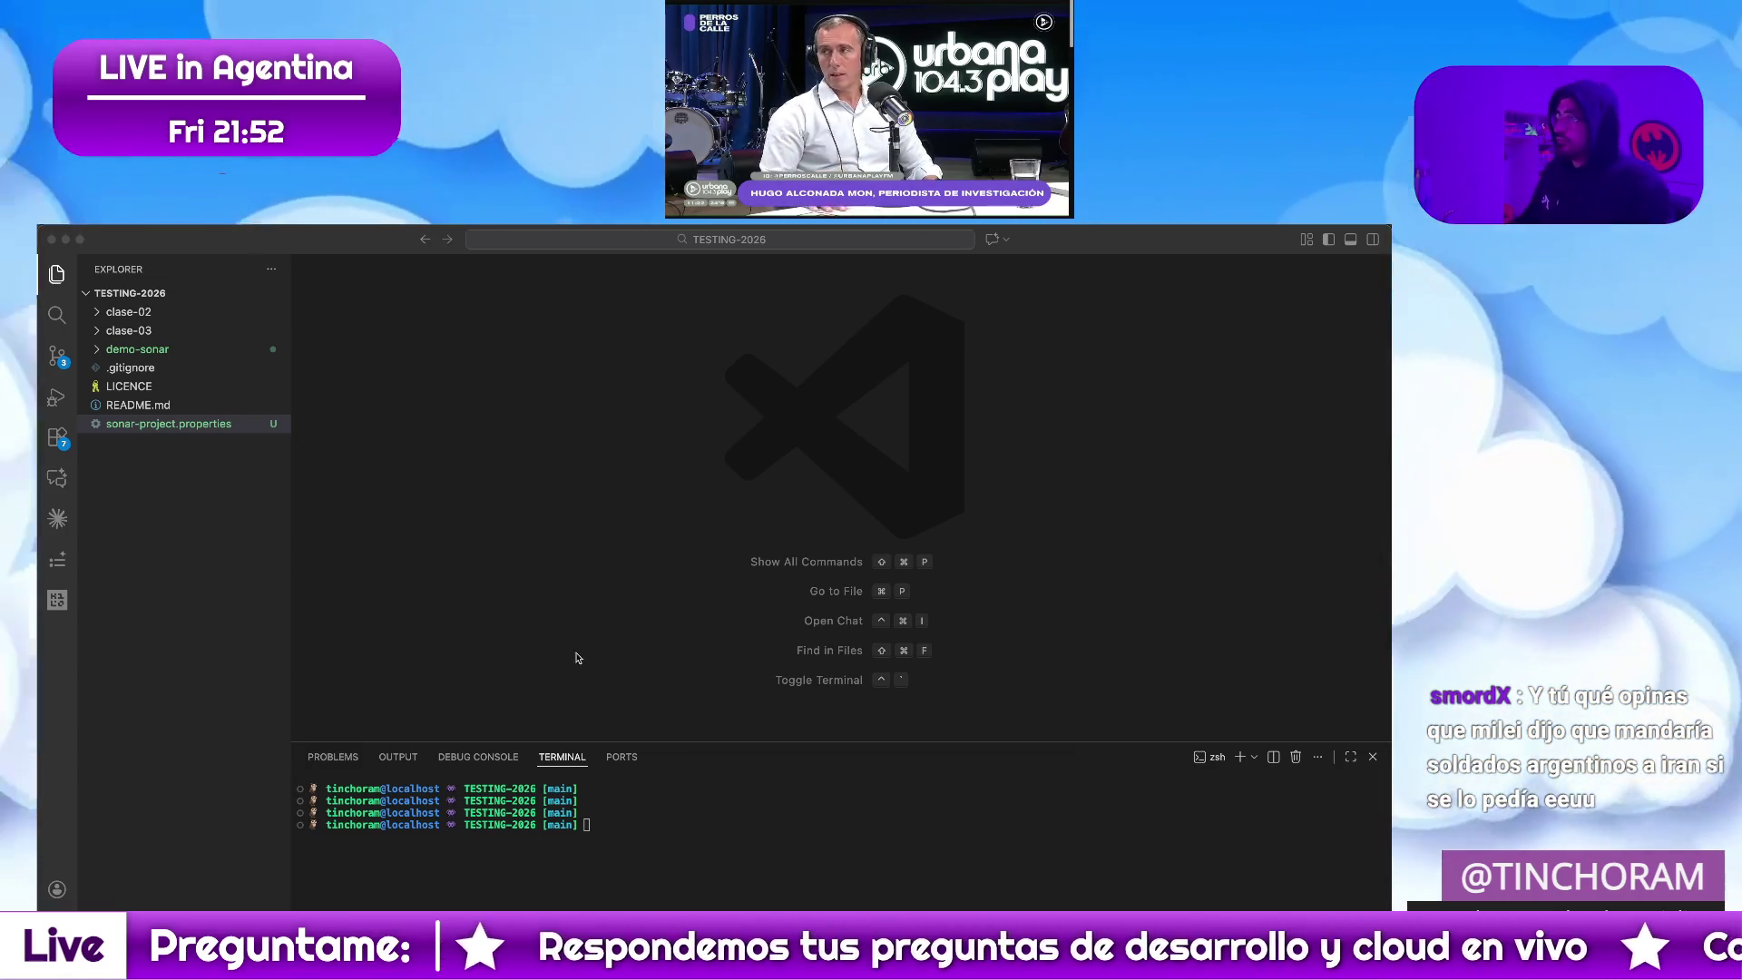
left_click(599, 603)
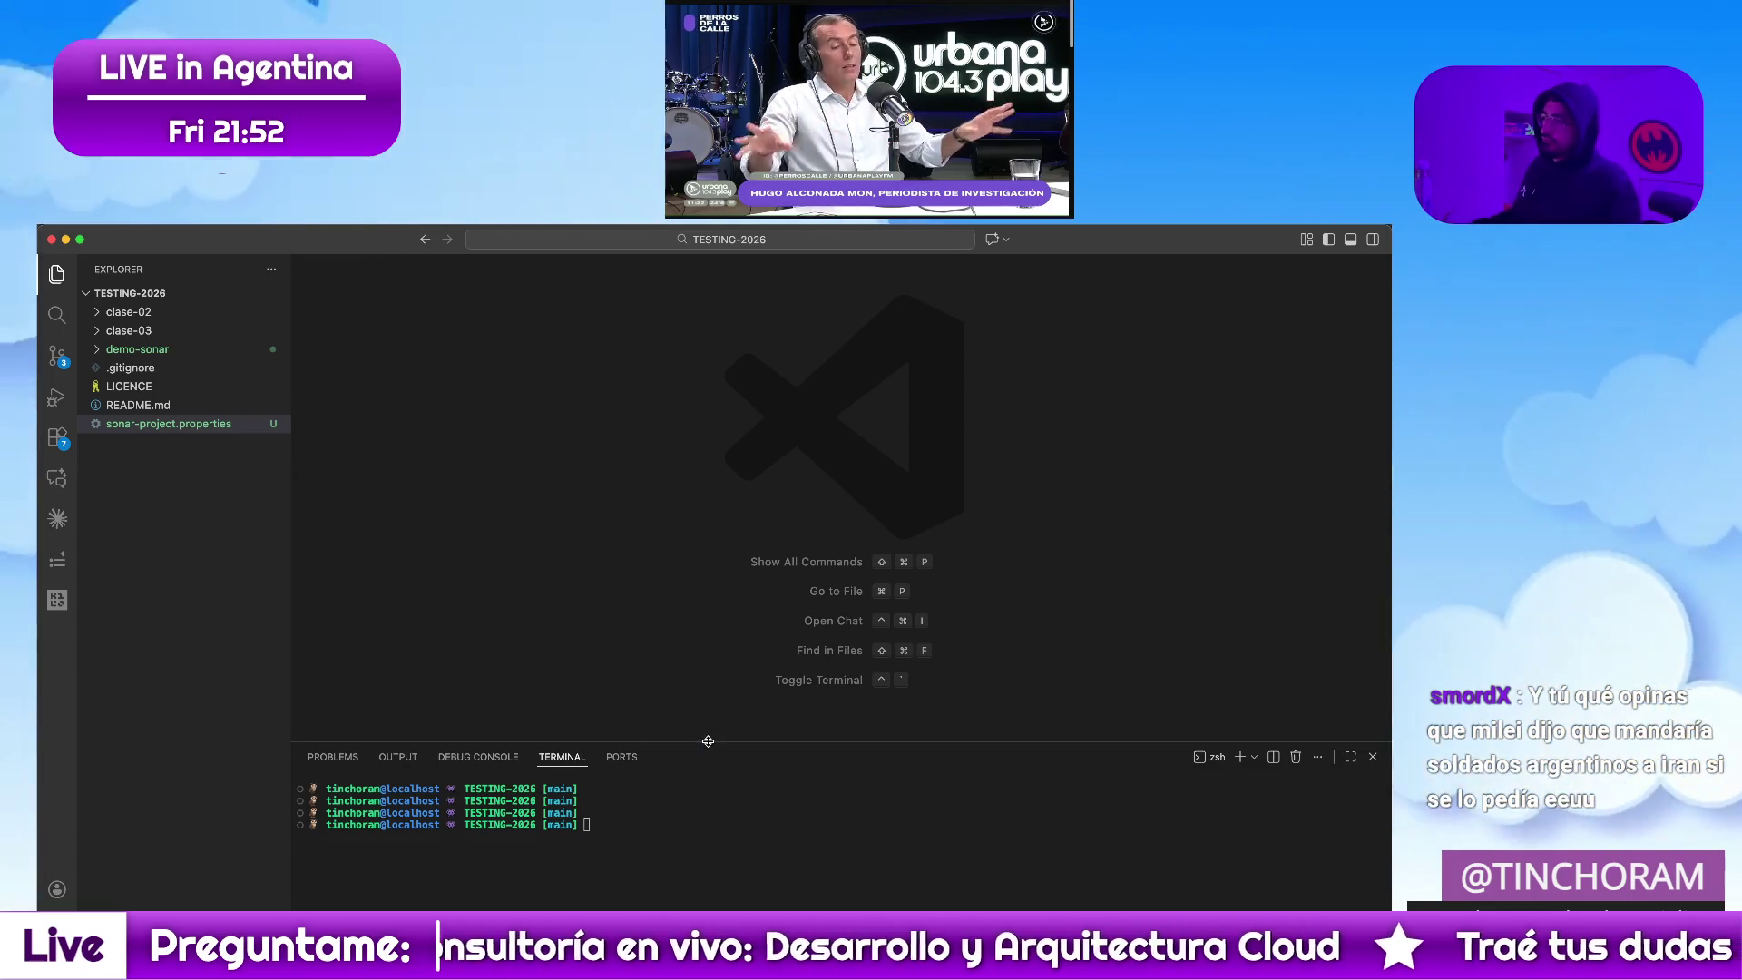
Make the terminal panel taller, then show all open windows
left_click_drag(708, 744, 695, 620)
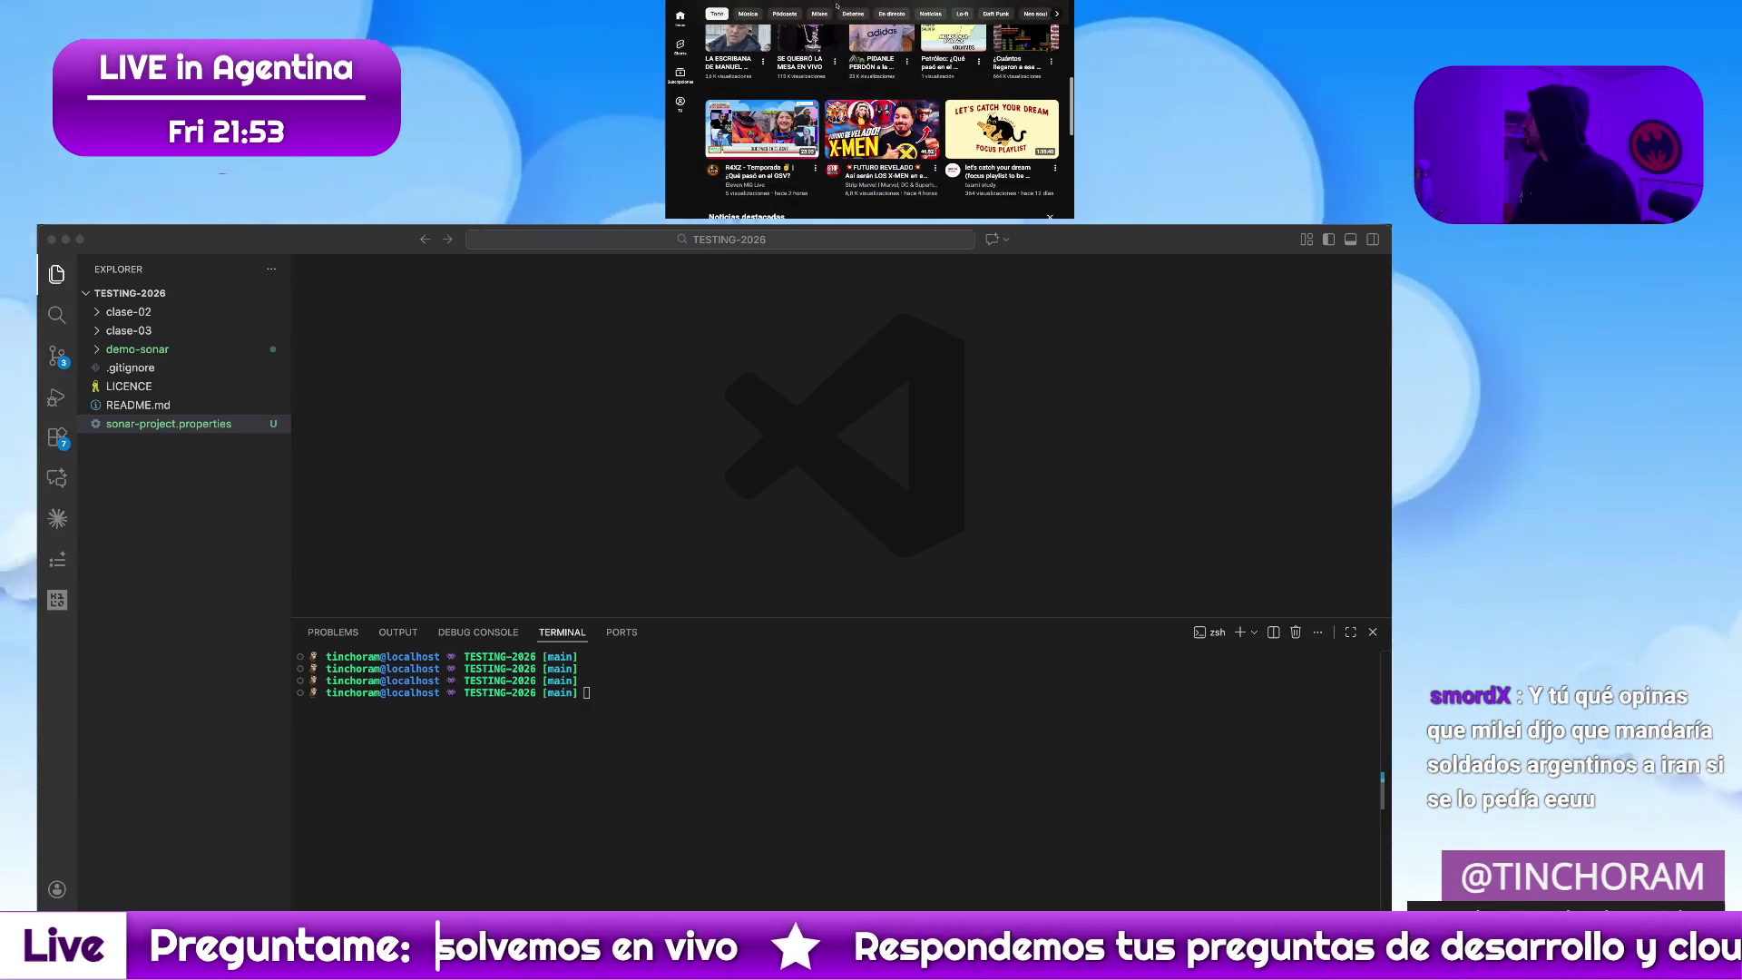
type("mile")
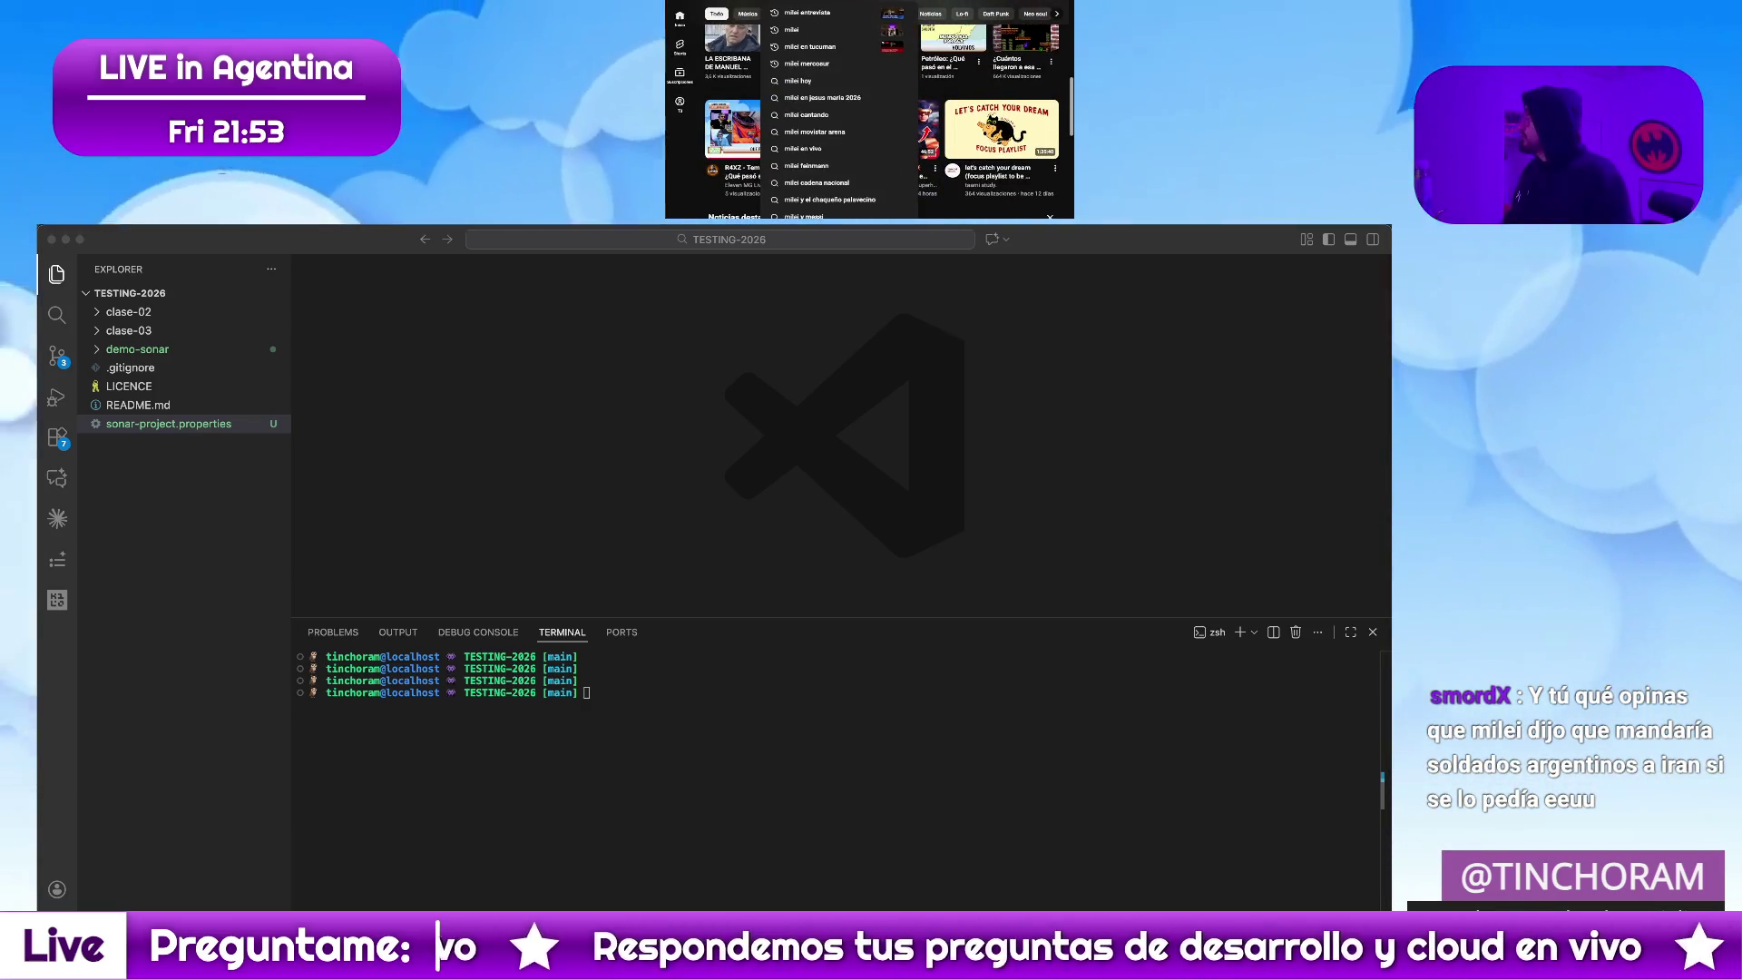
type("i")
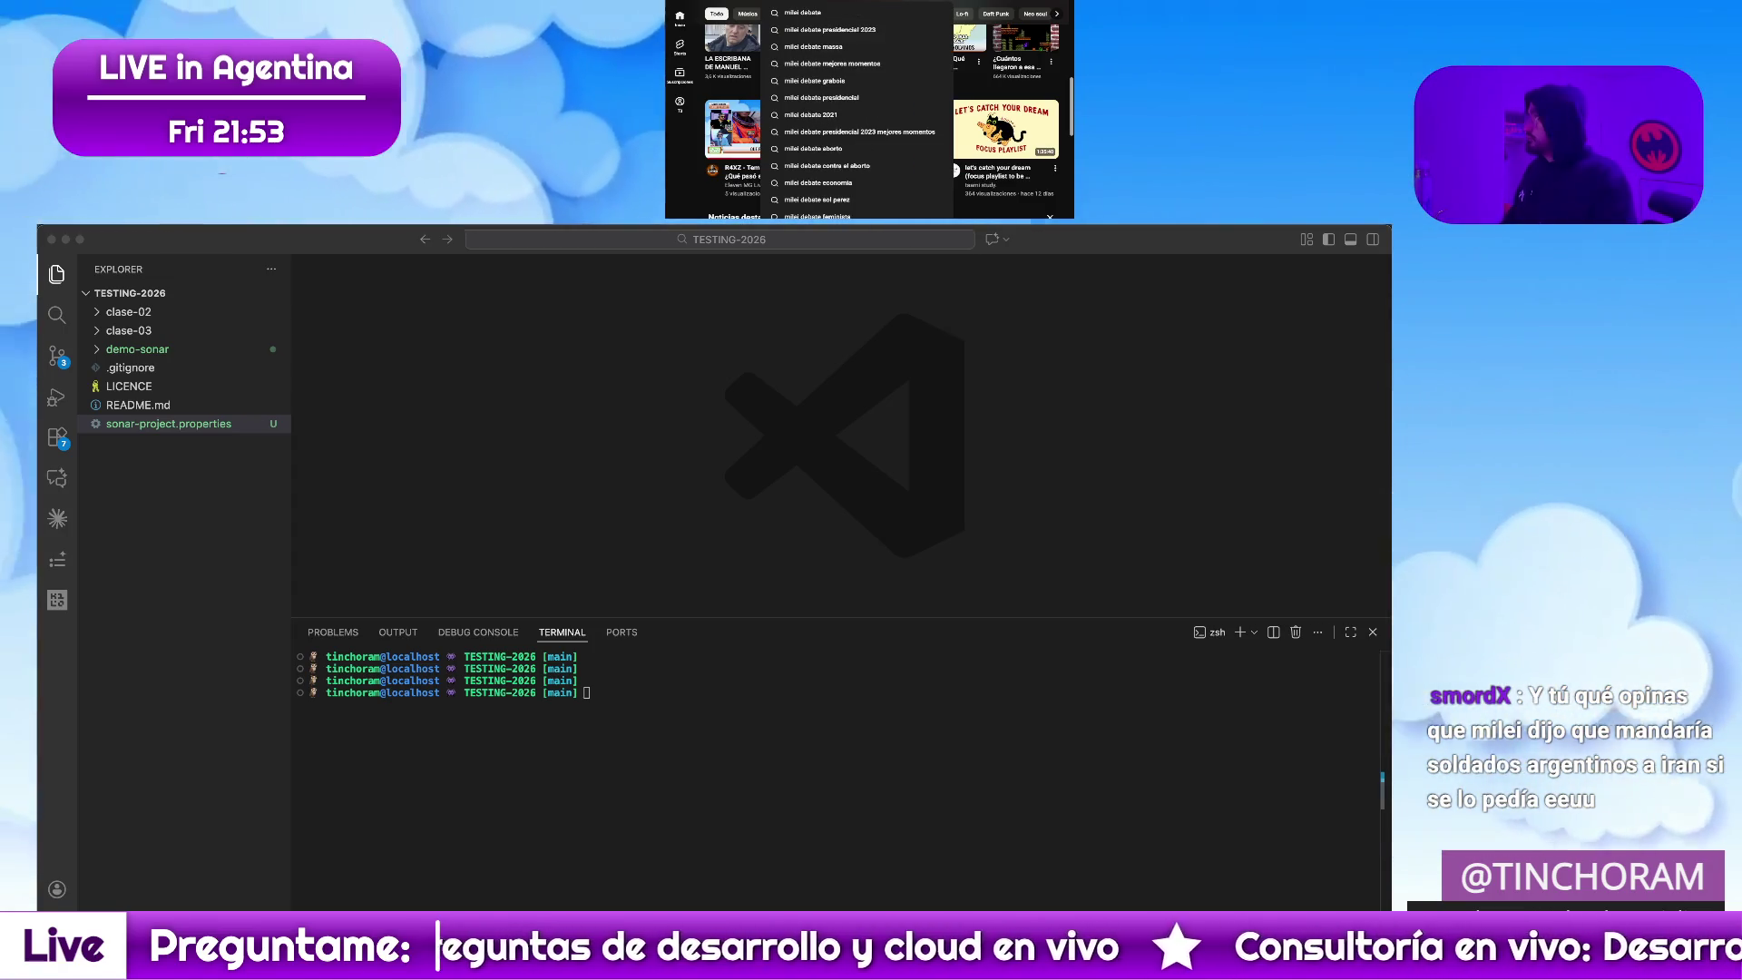
type(" debate con grabois")
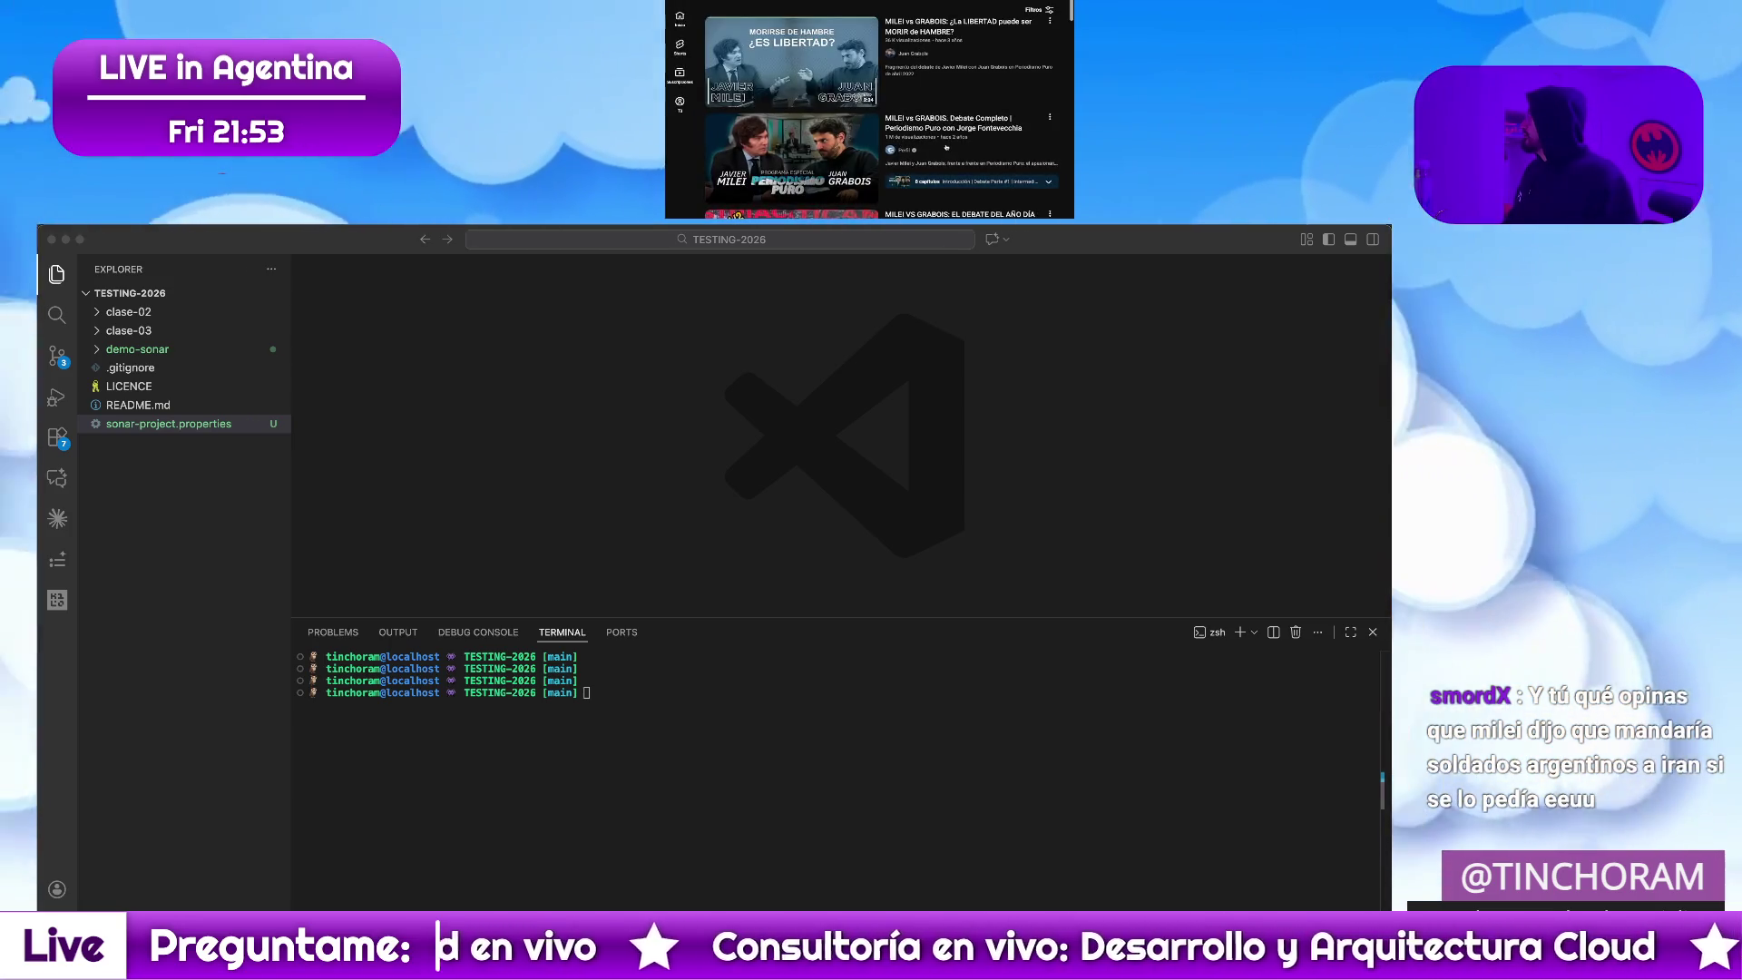
left_click(945, 148)
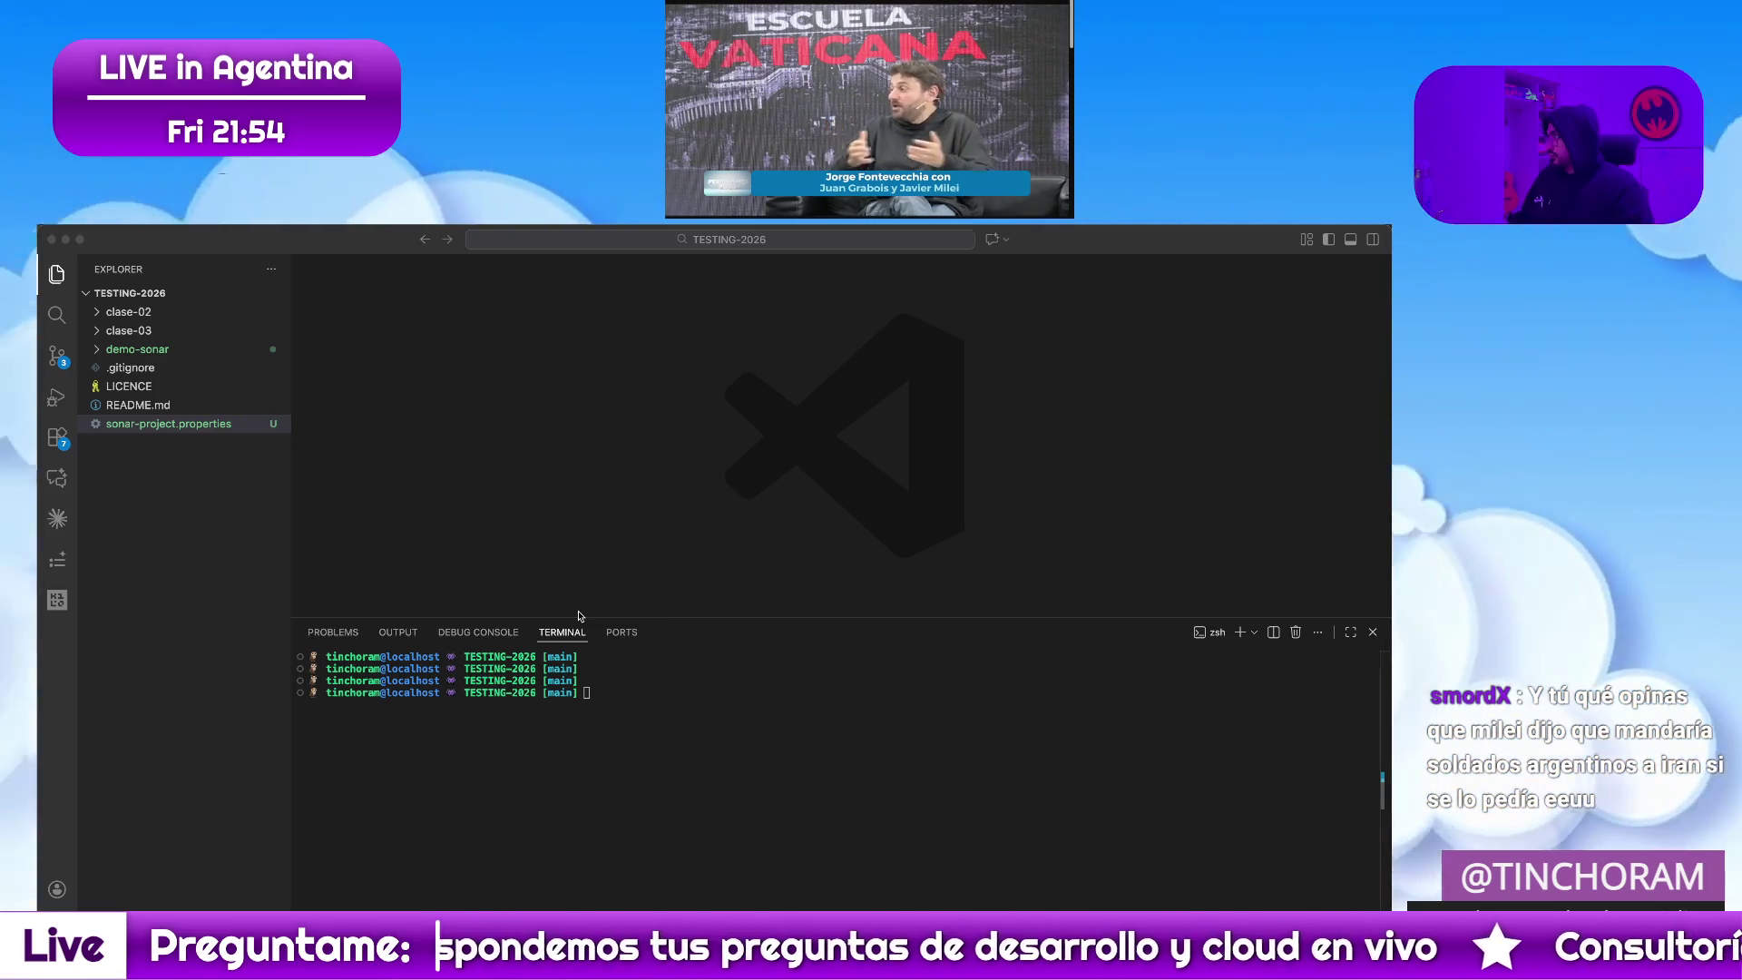
key("super")
Bring the SonarQube browser forward and open the UPE-TESTING-2026 Measures page
left_click(578, 622)
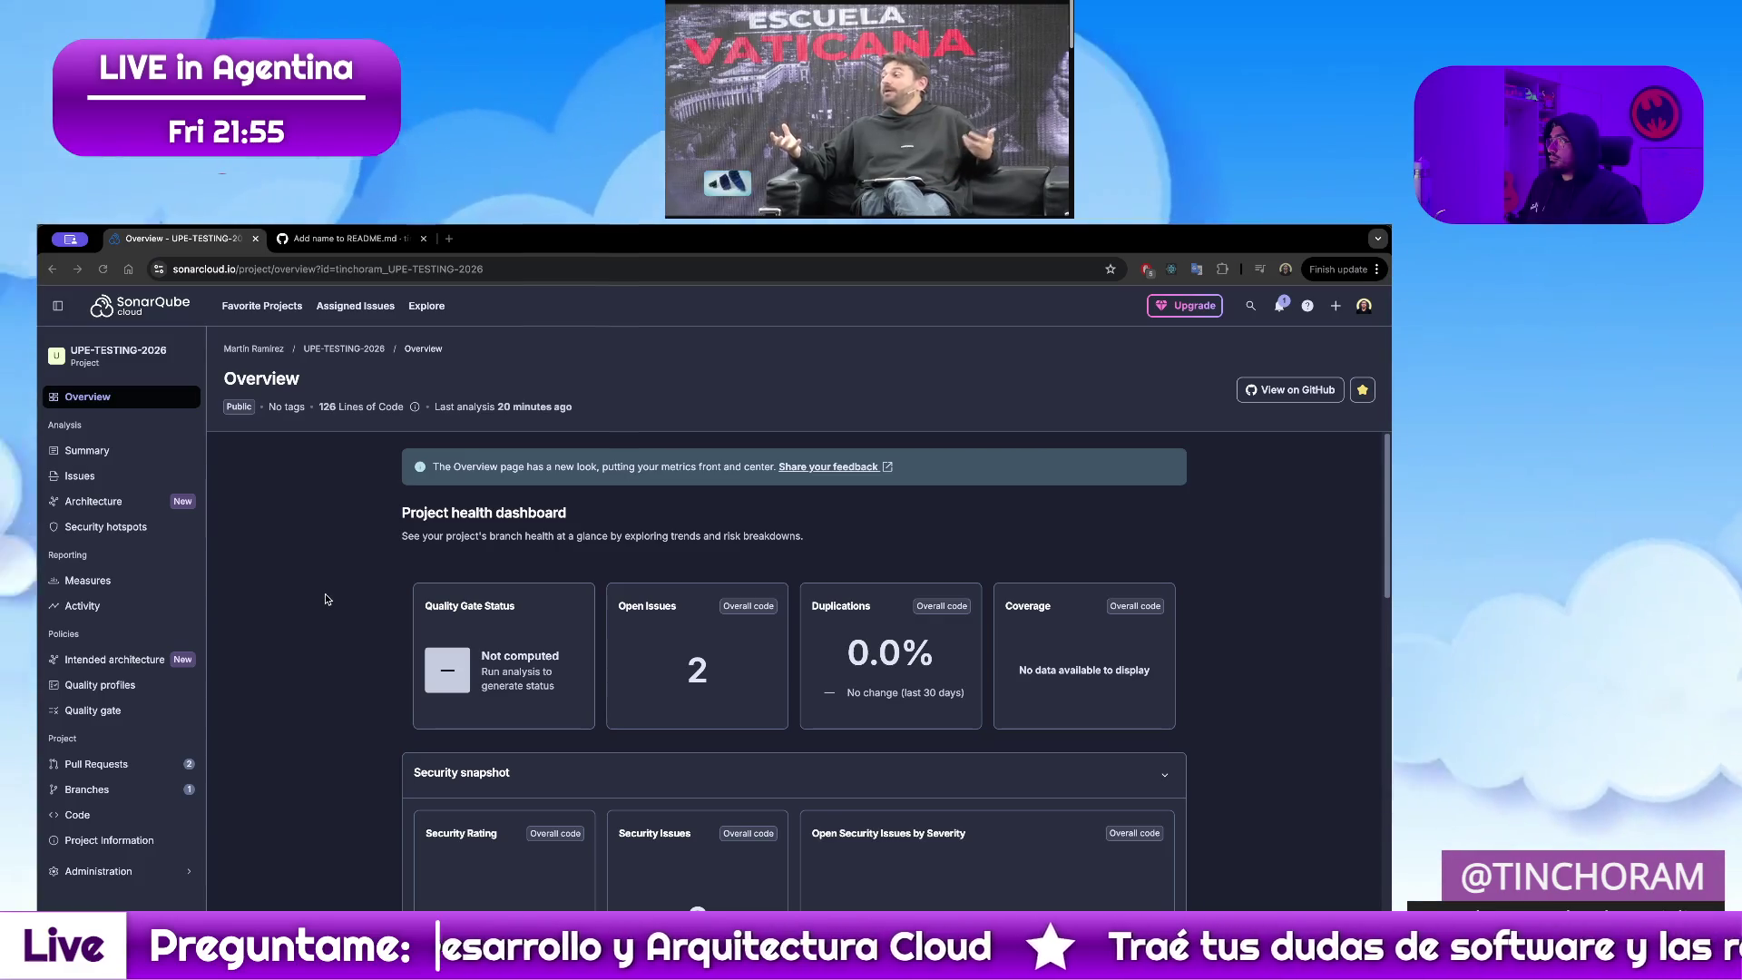
left_click(102, 582)
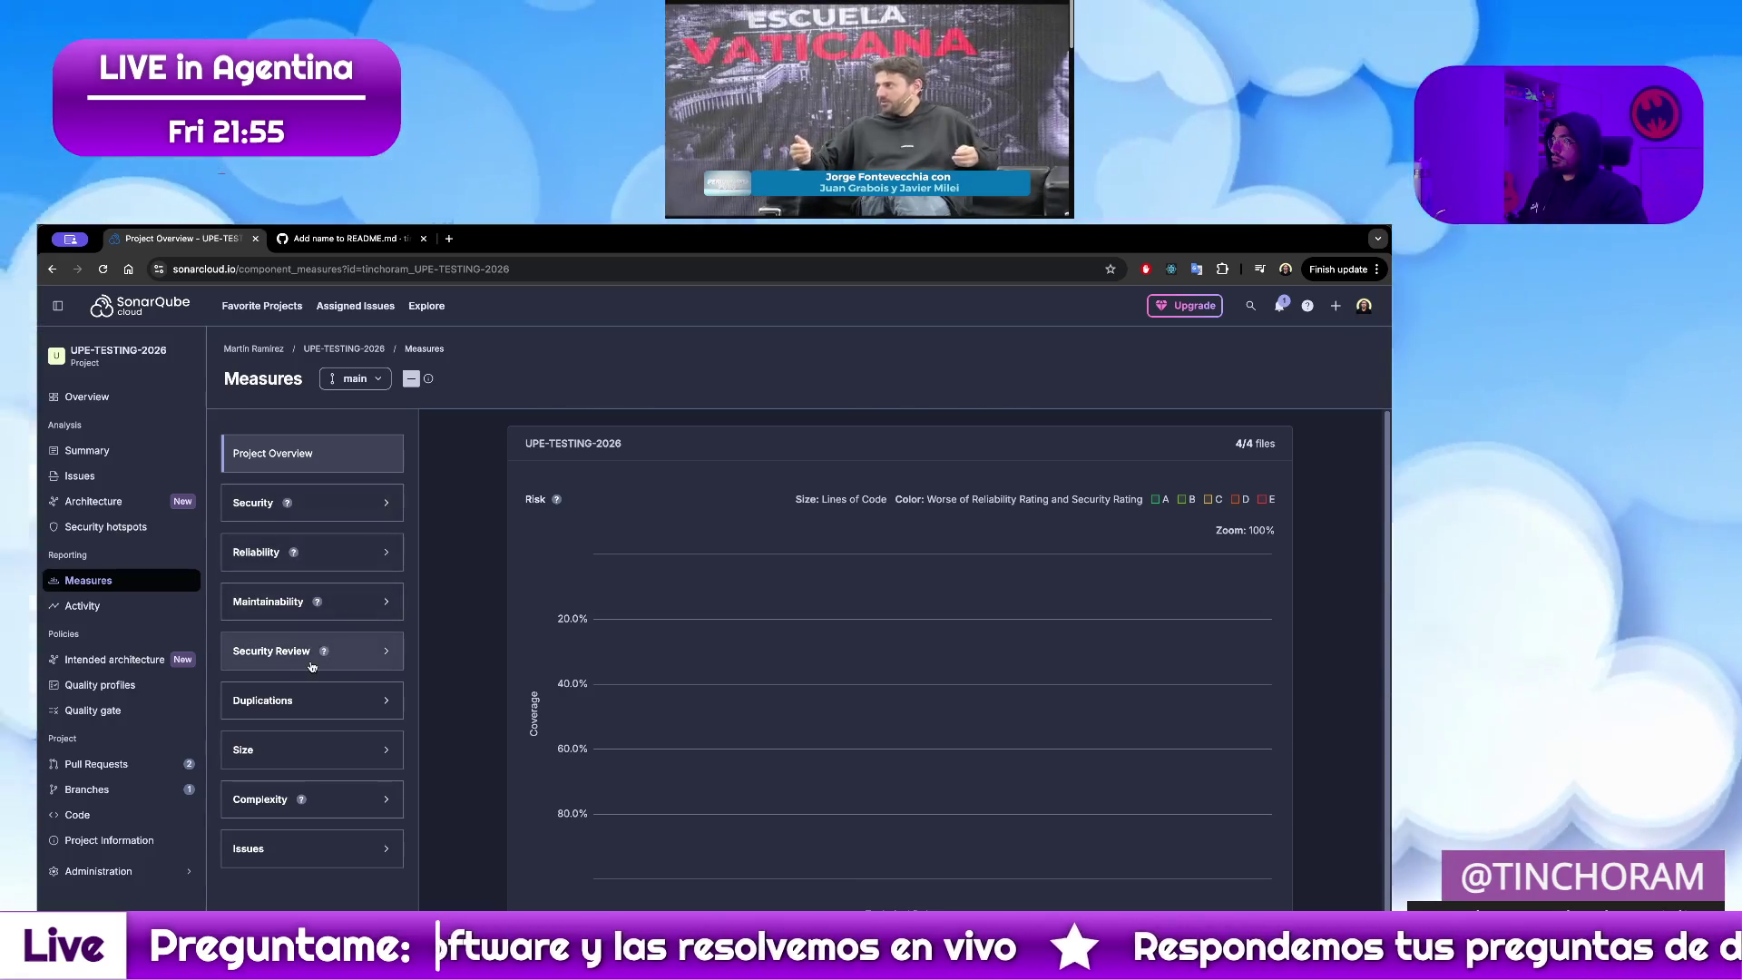
Expand the Issues measures to see issue counts by file, then visit the Summary
left_click(306, 849)
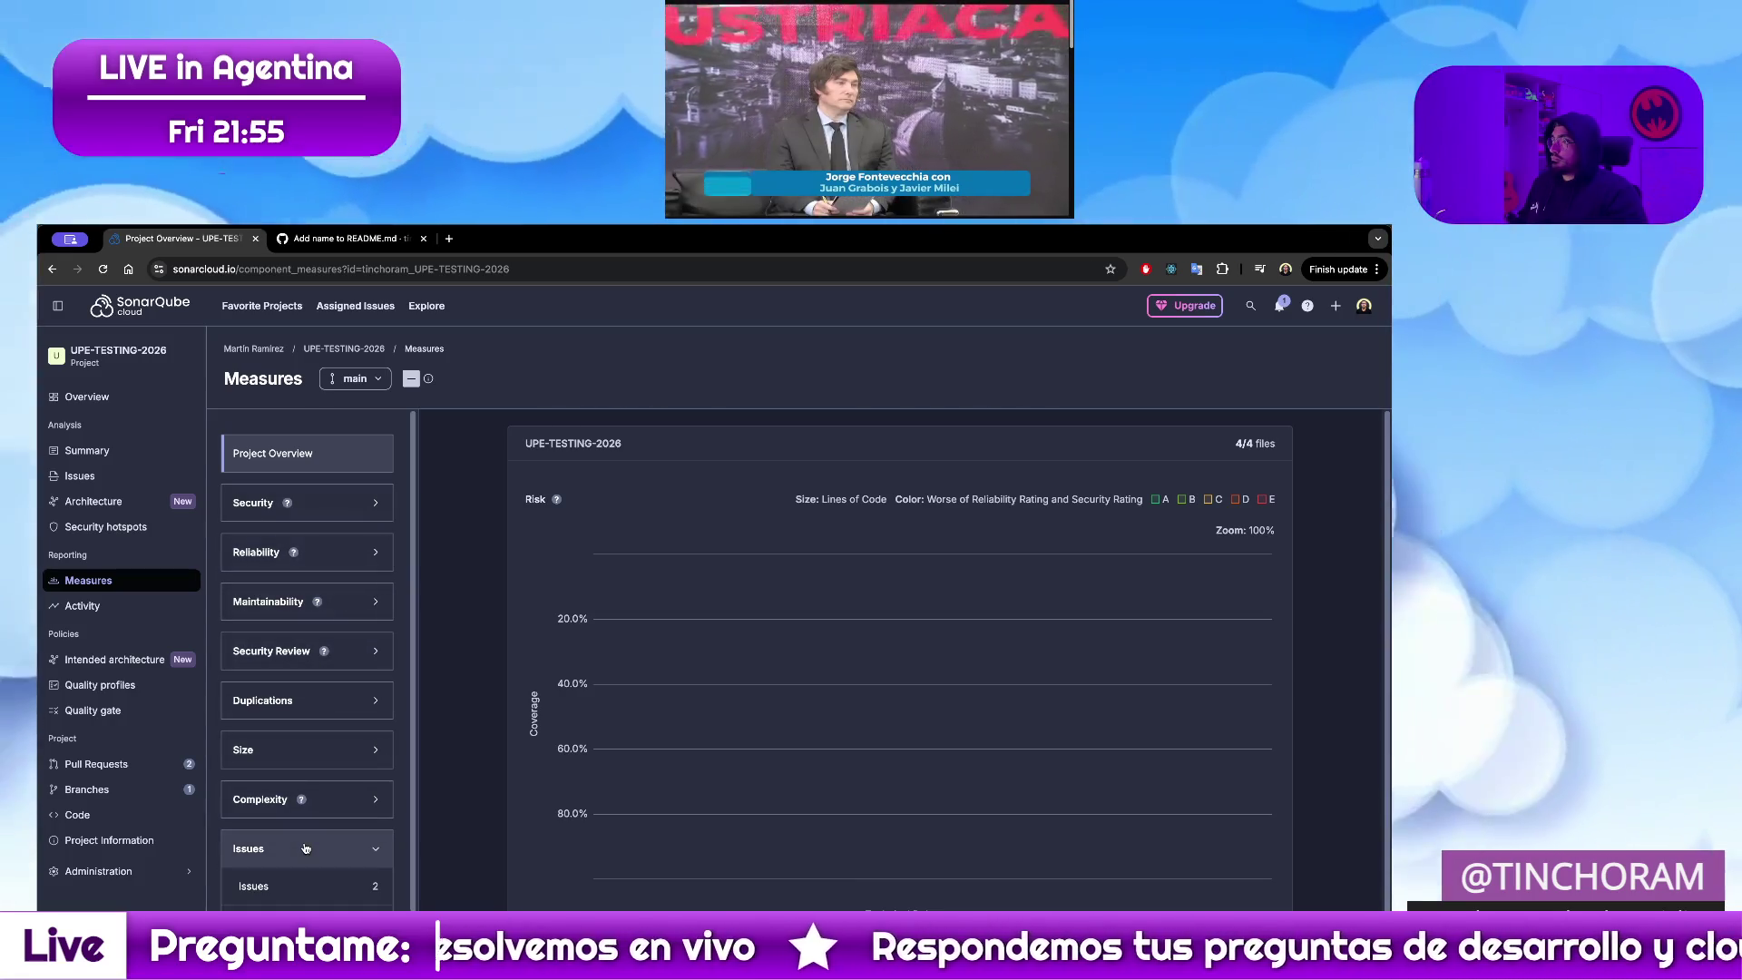
scroll(317, 845, "down", 1)
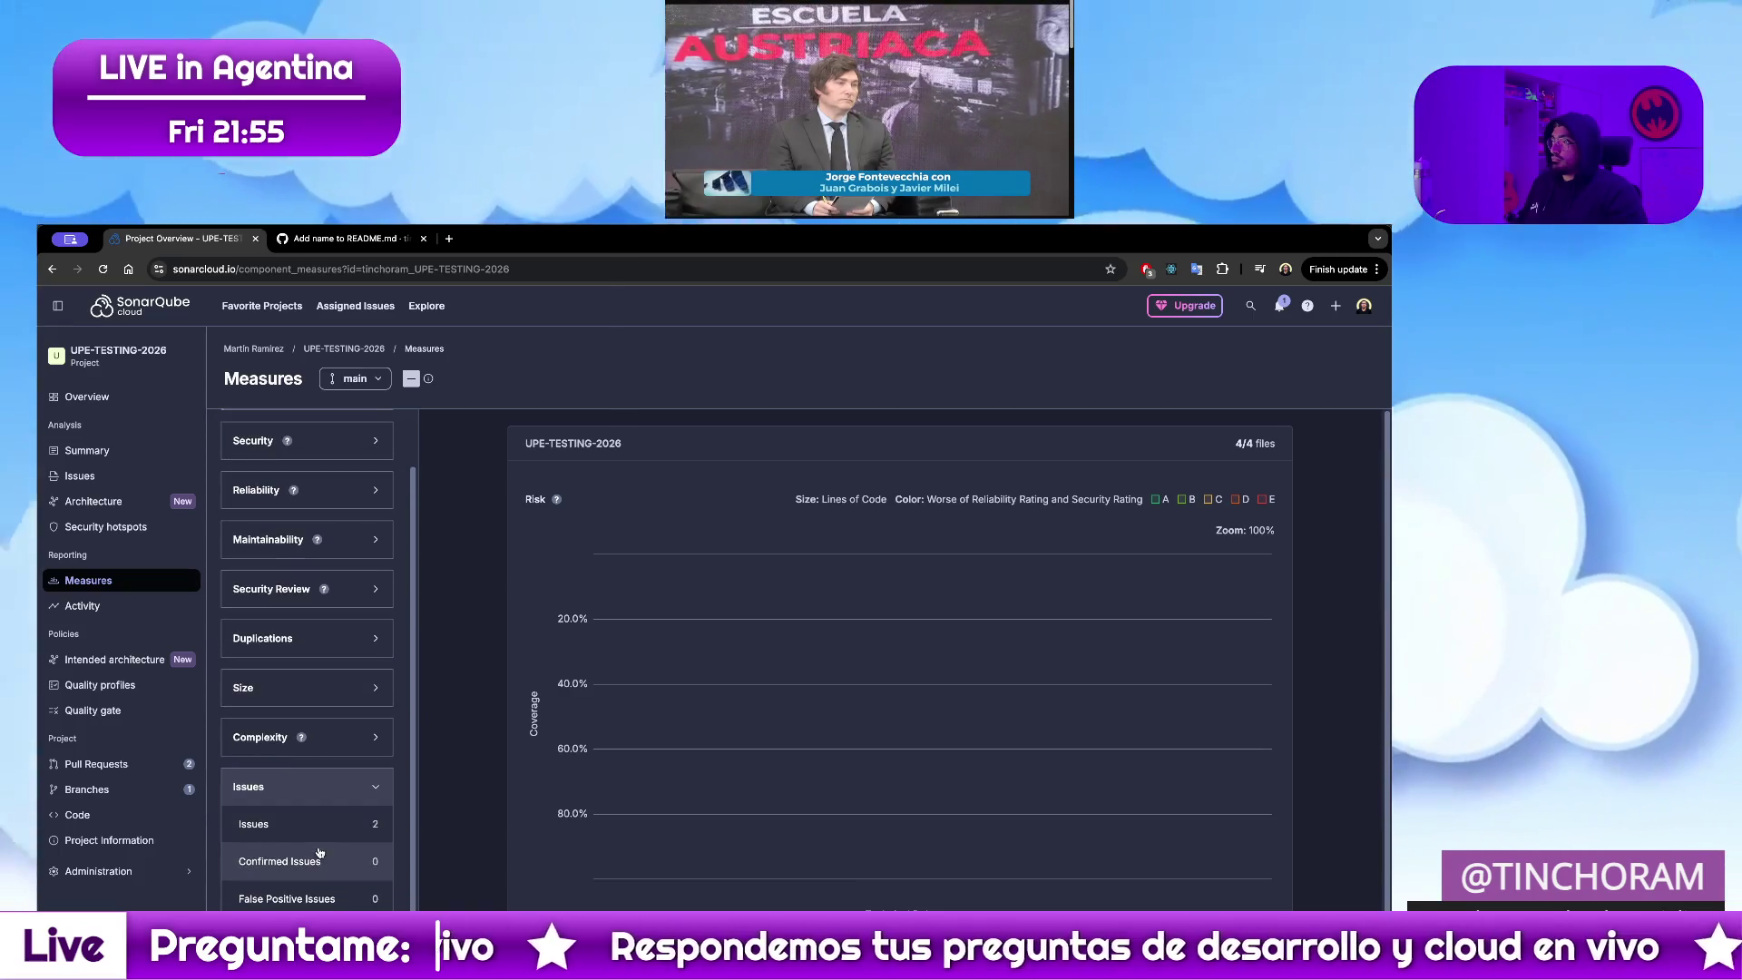
left_click(312, 827)
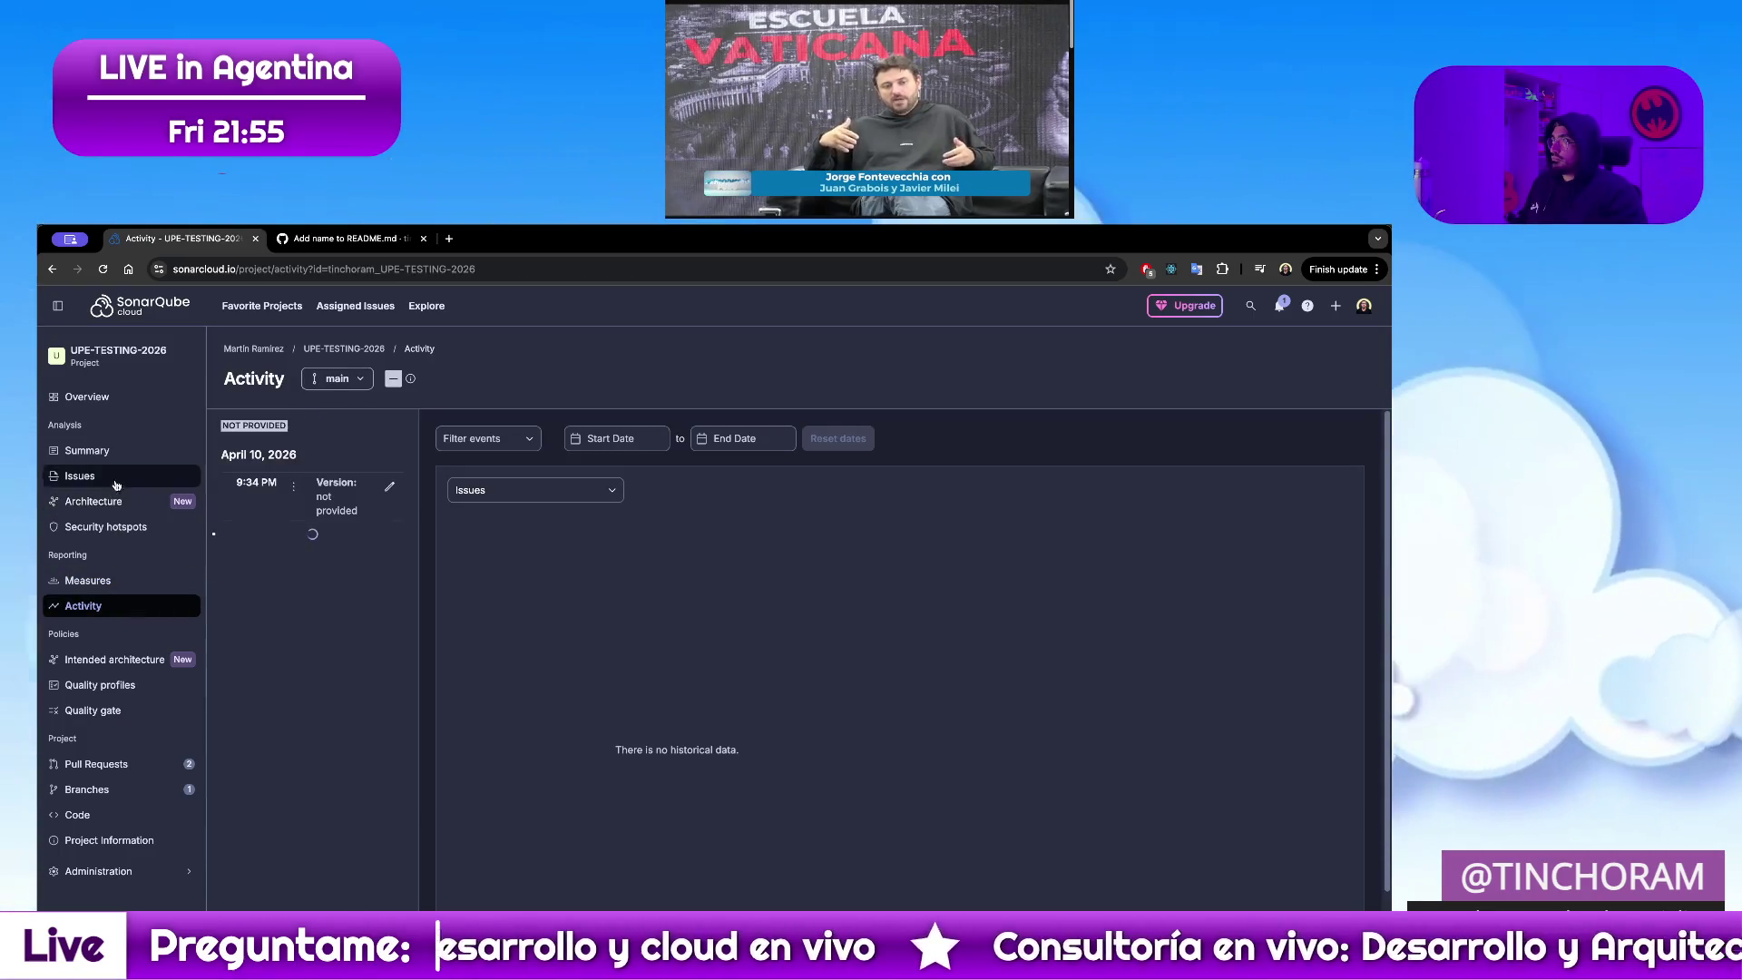
left_click(88, 450)
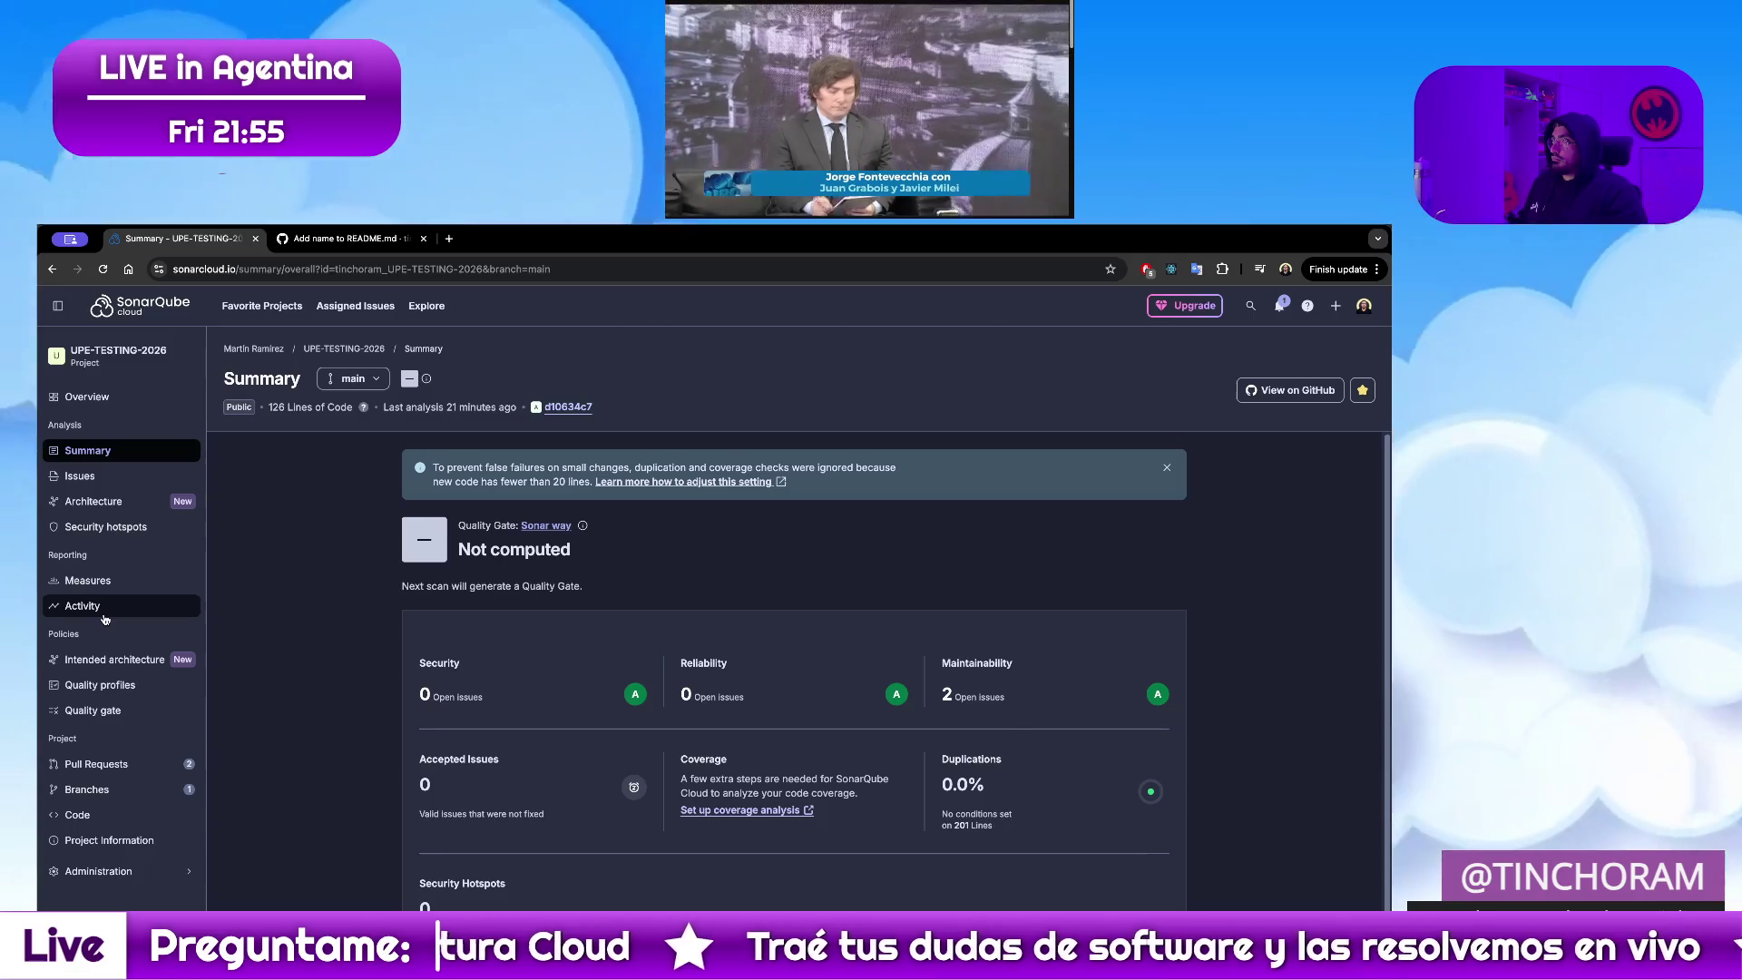
left_click(109, 583)
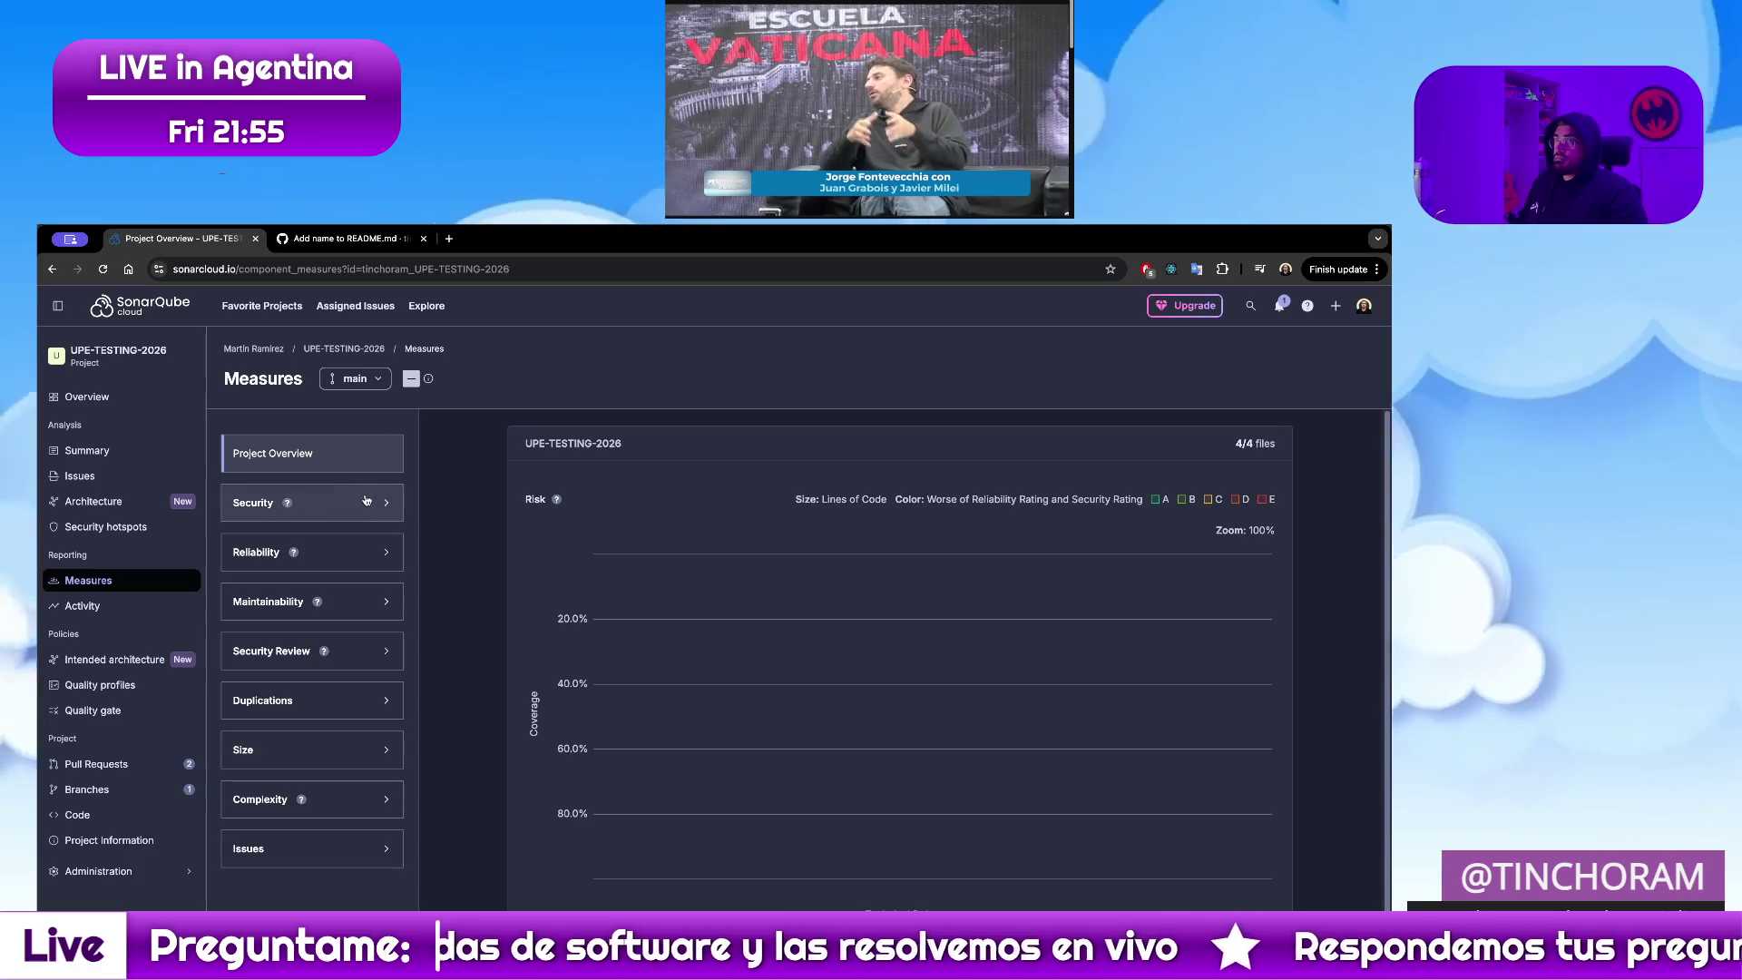
Toggle the Security measures, return to Summary and dismiss the ignored-checks notice
left_click(365, 502)
left_click(357, 504)
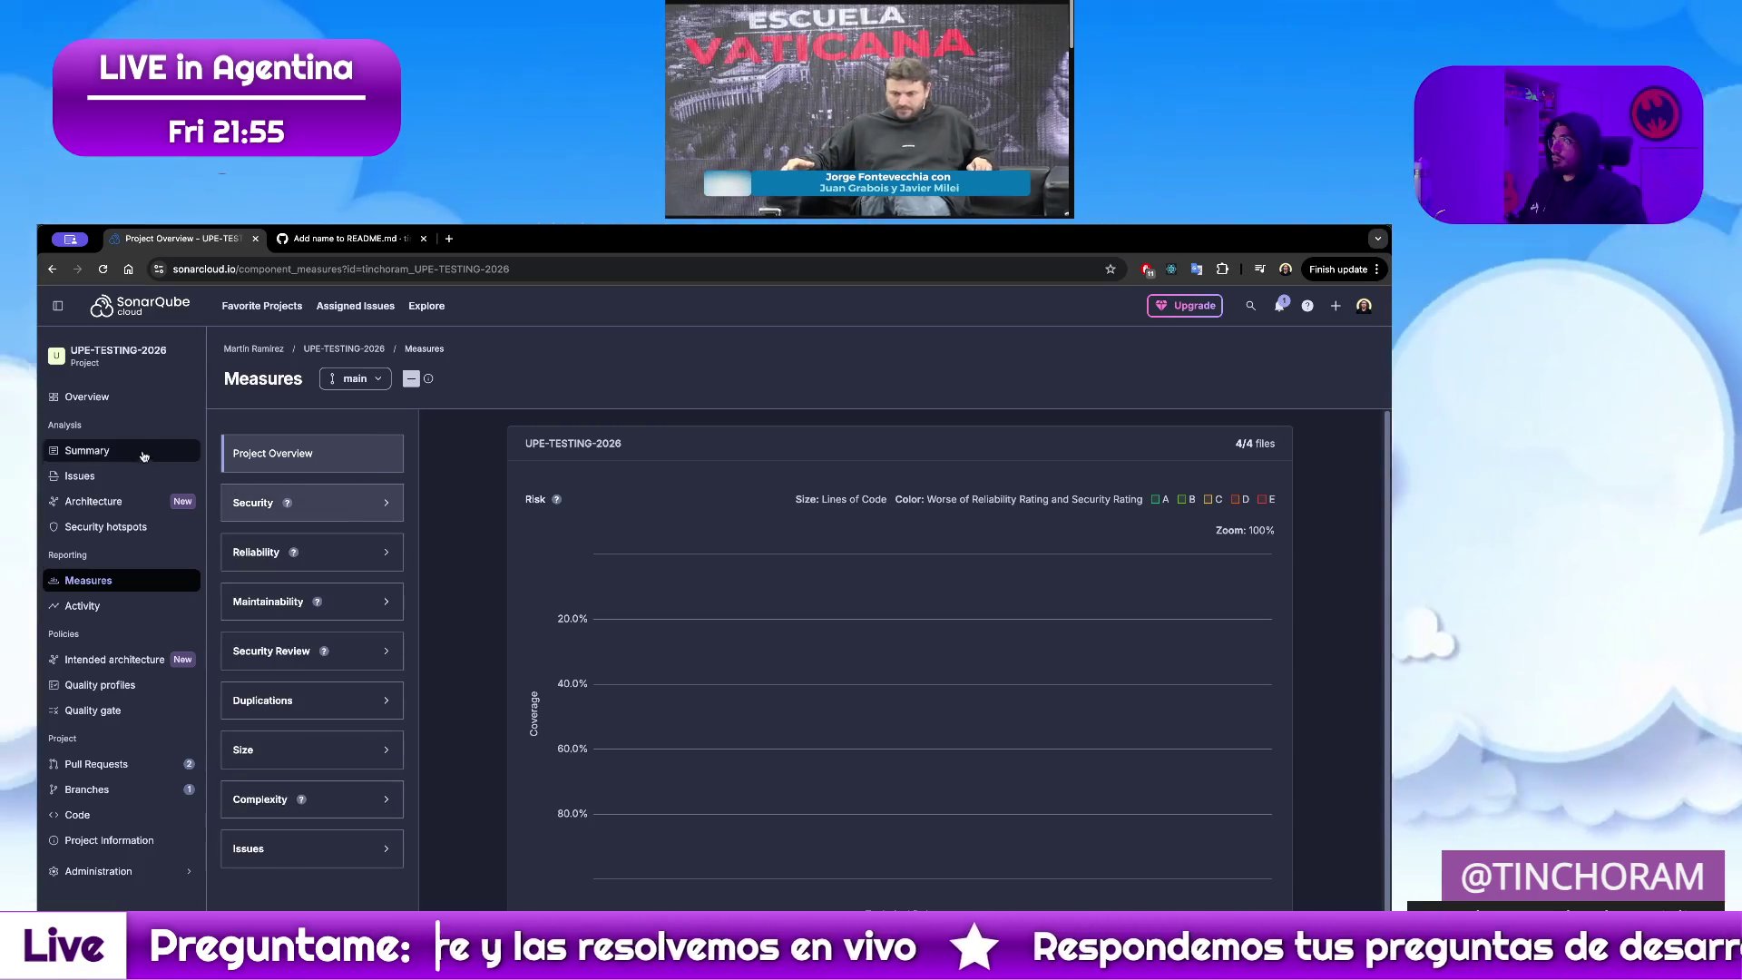
left_click(135, 450)
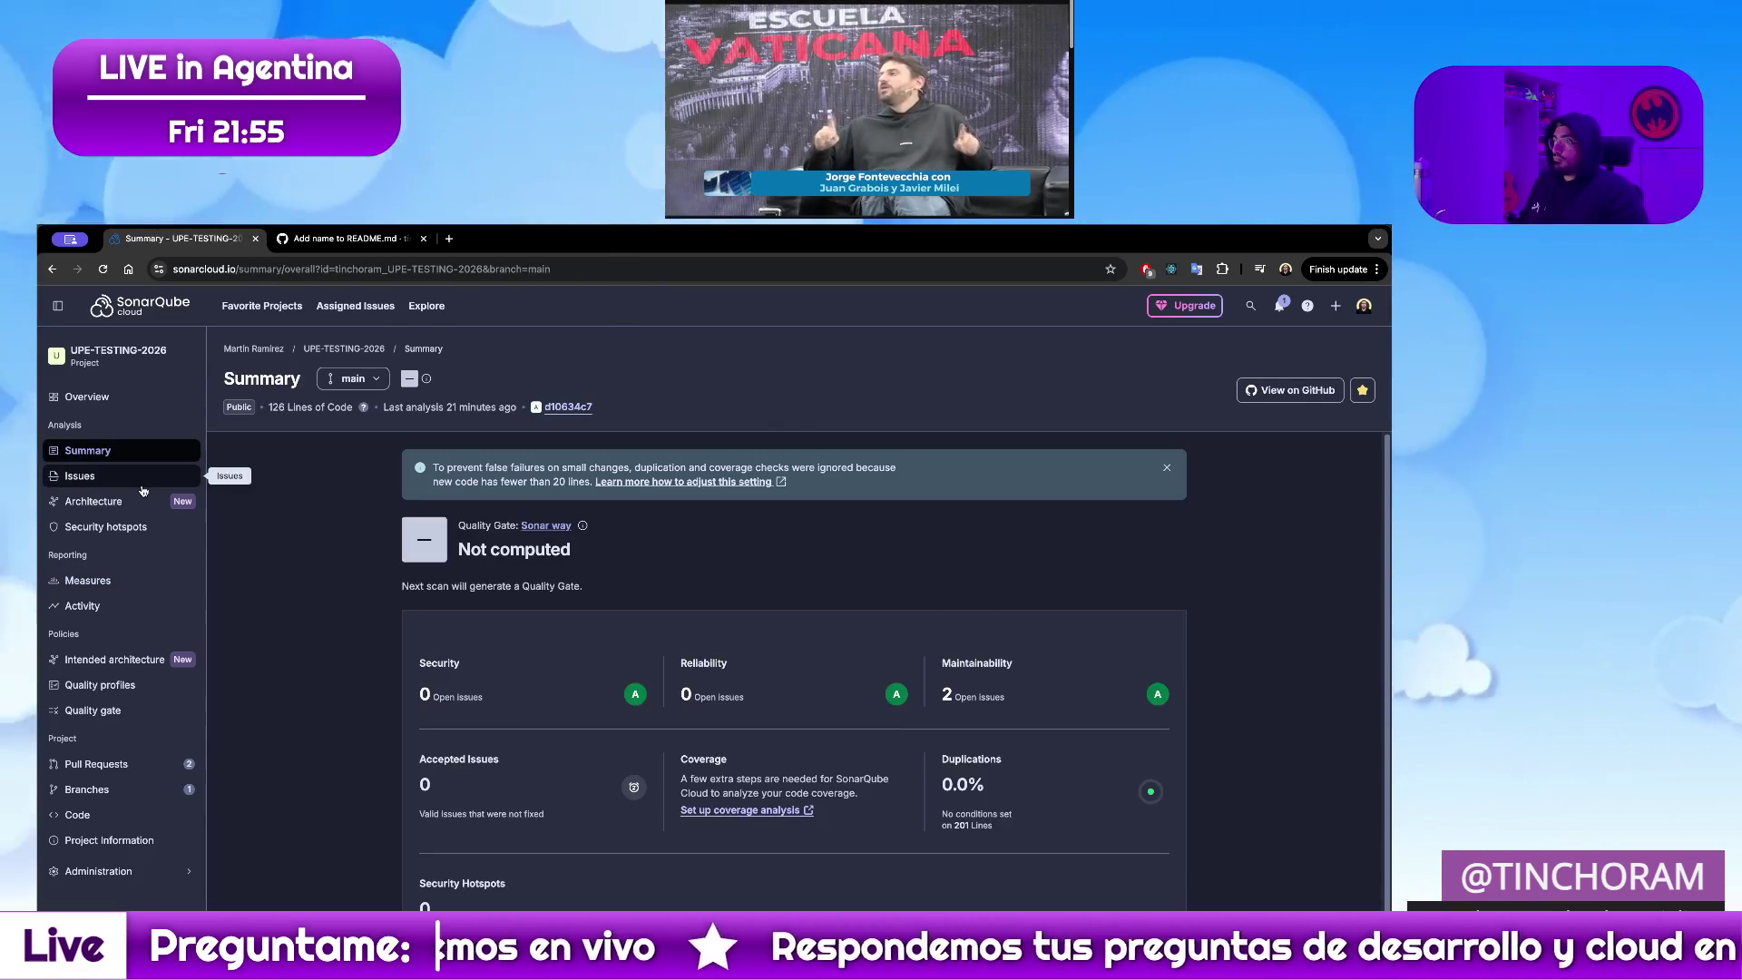
left_click(1168, 467)
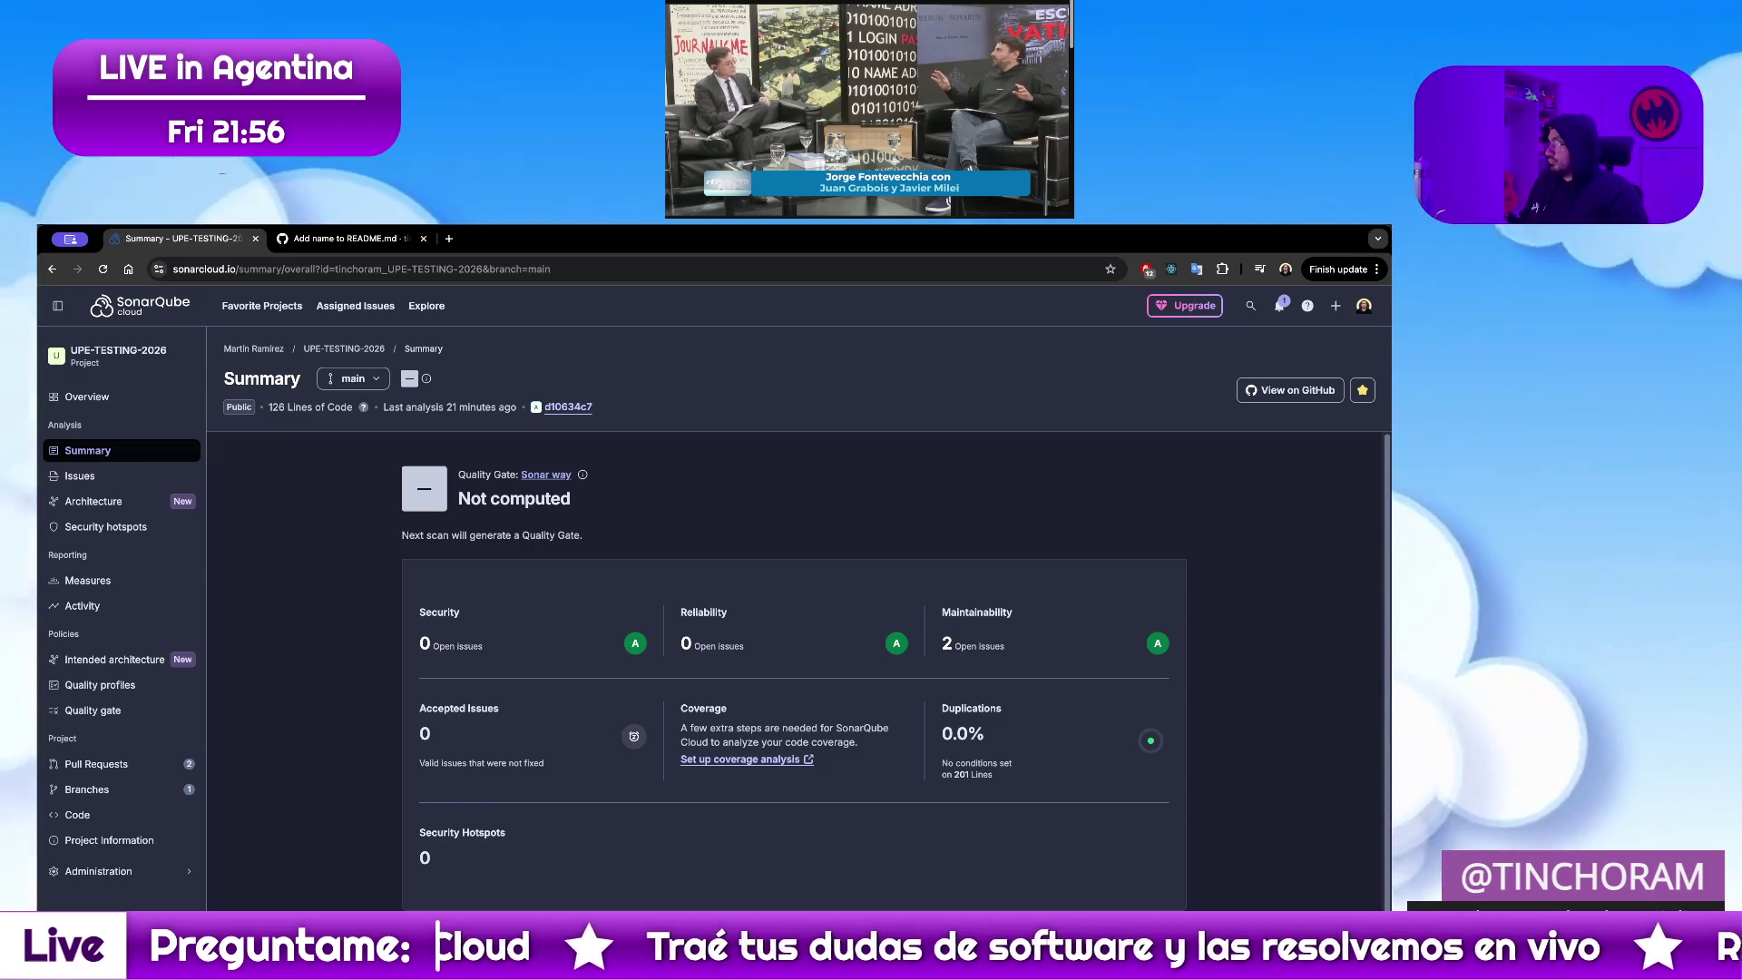
left_click(93, 394)
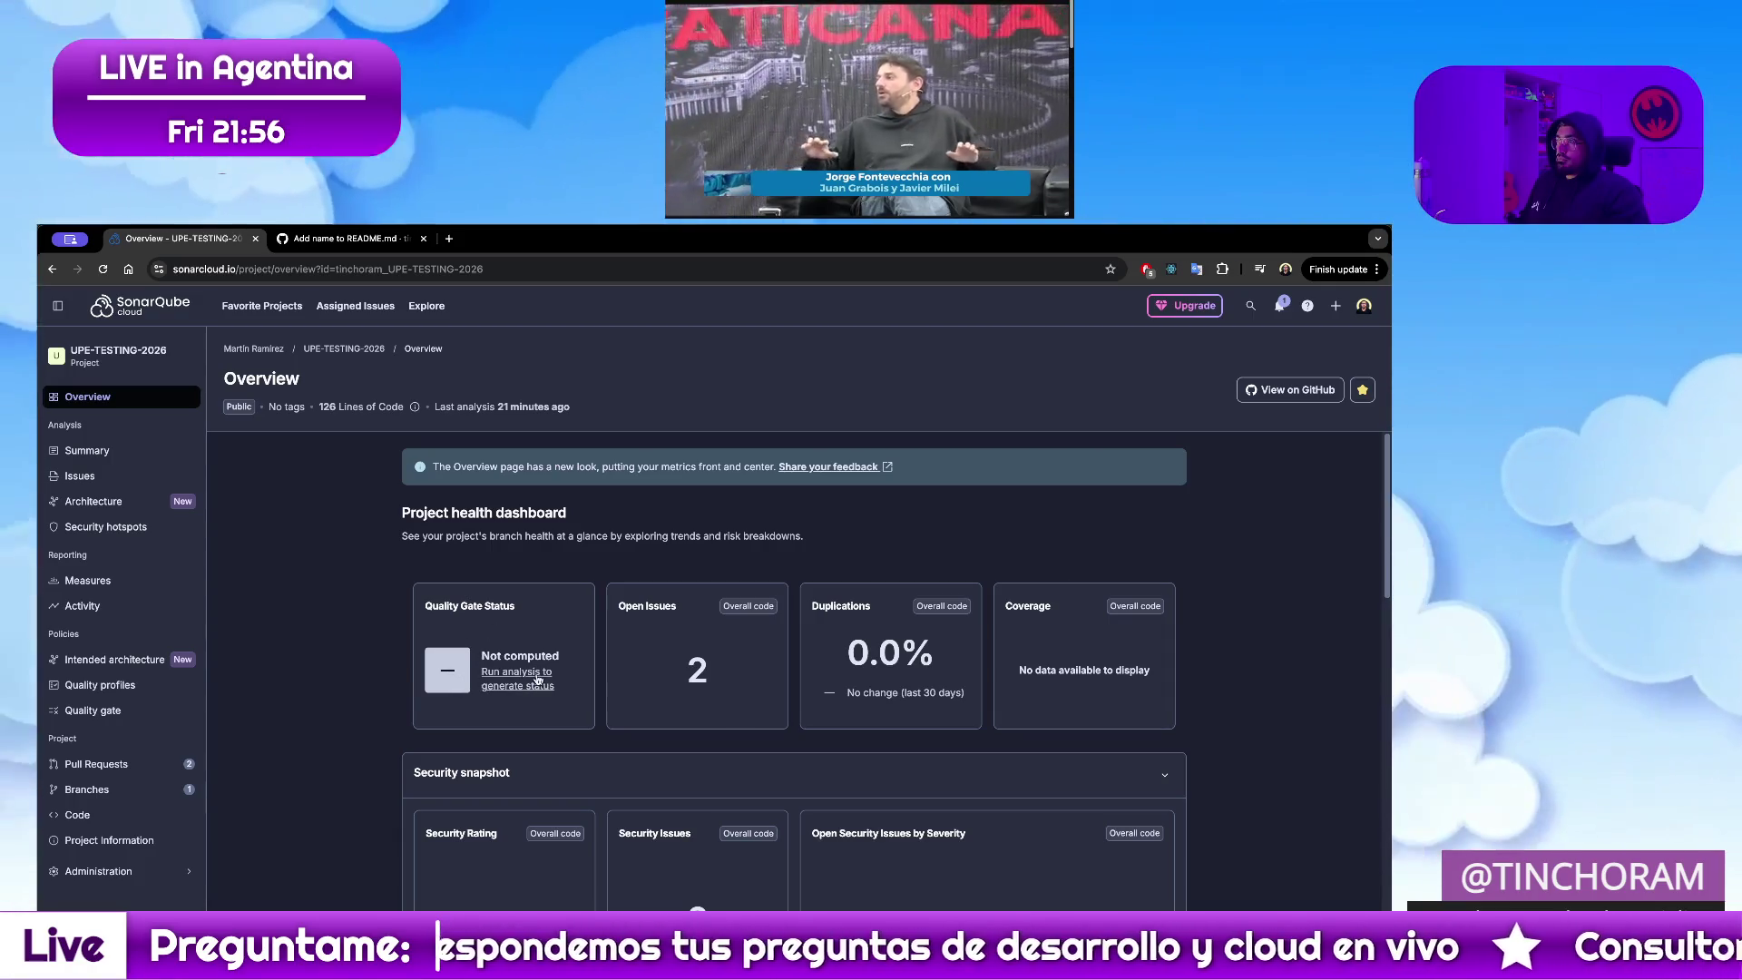
left_click(538, 682)
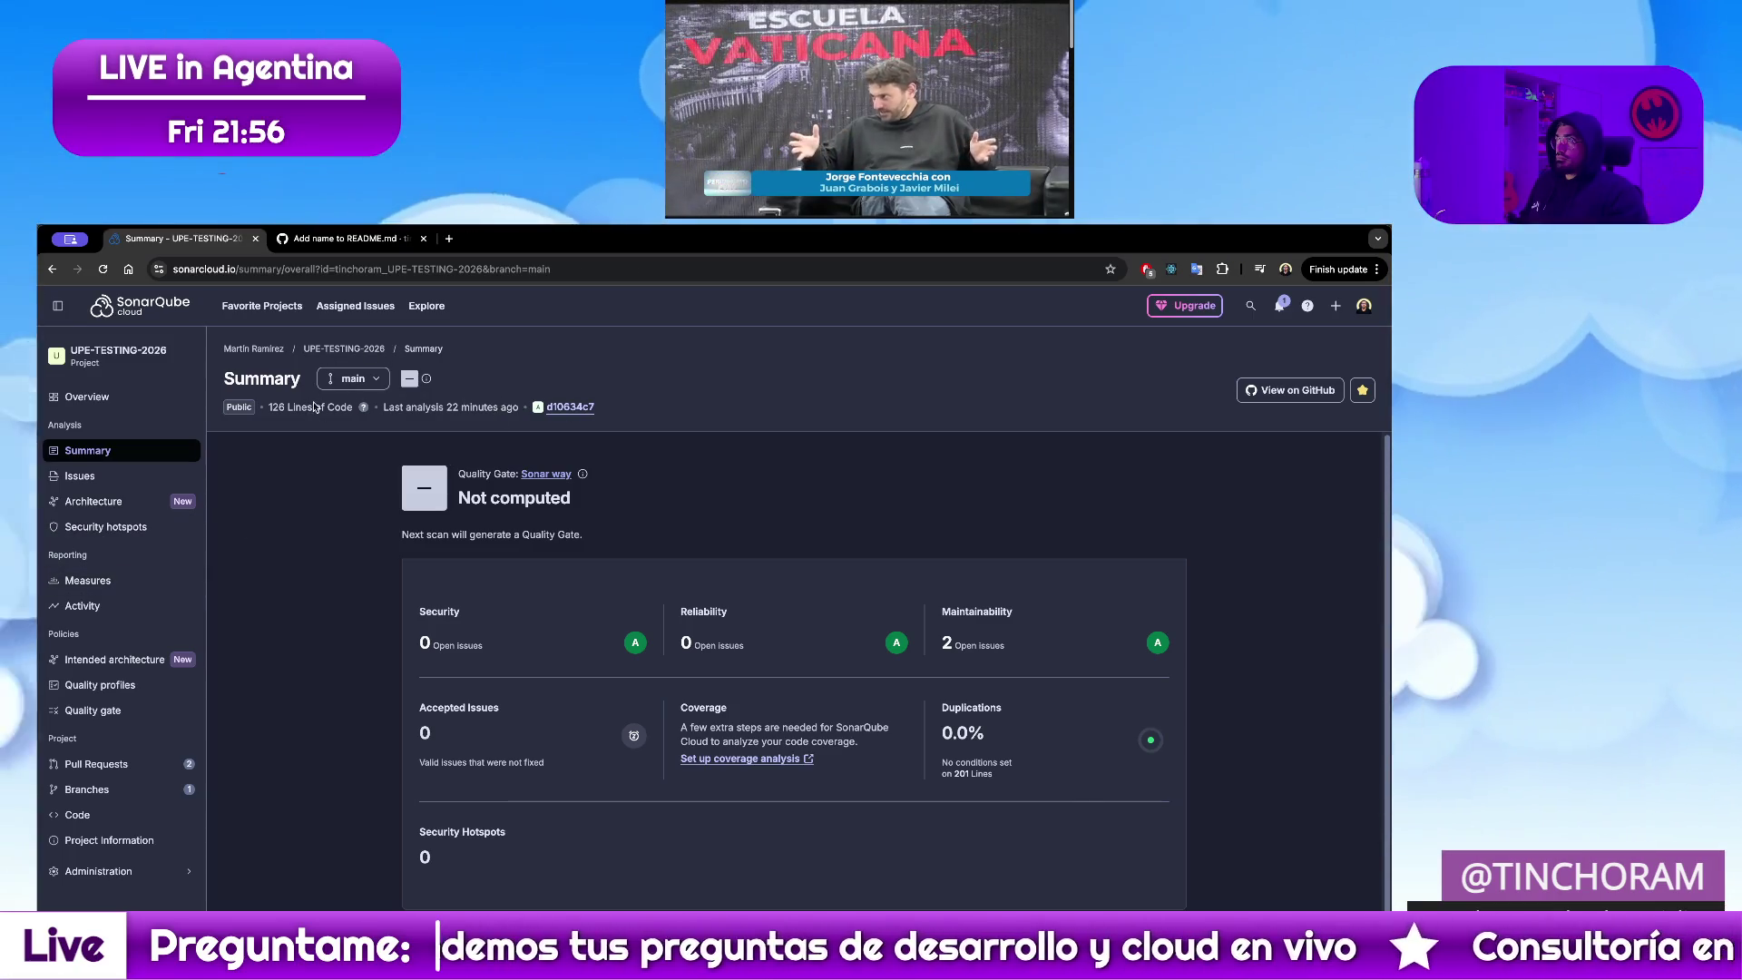
left_click(570, 407)
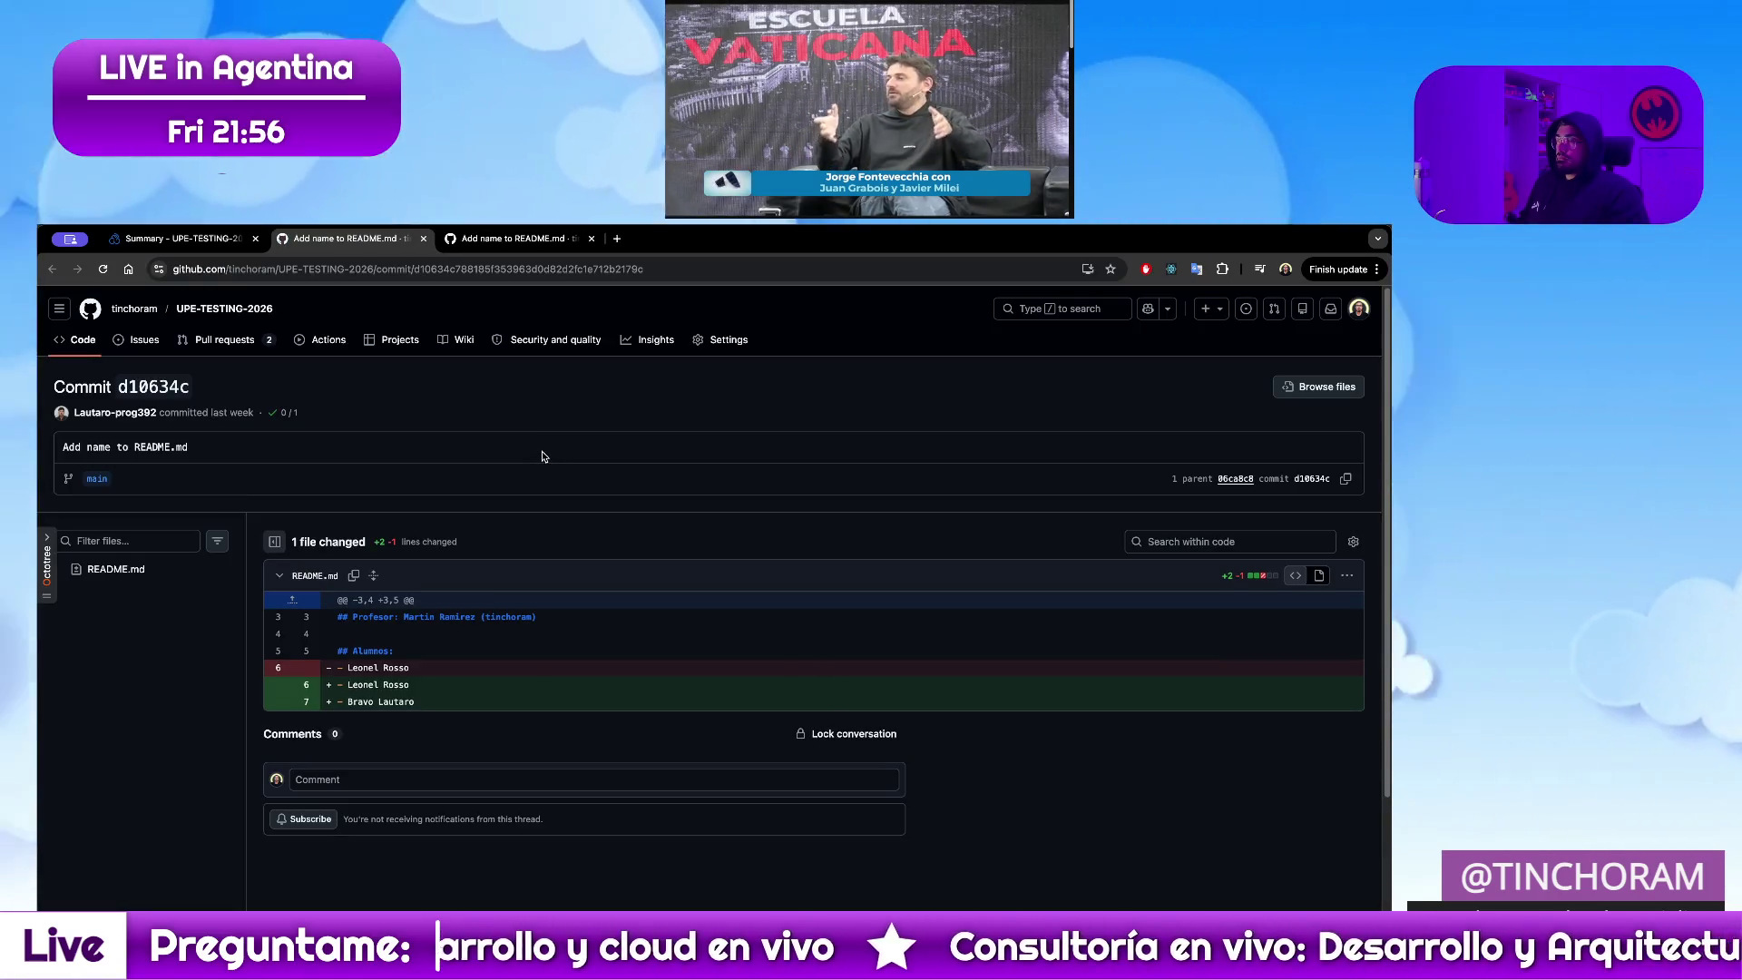
key("ctrl+w")
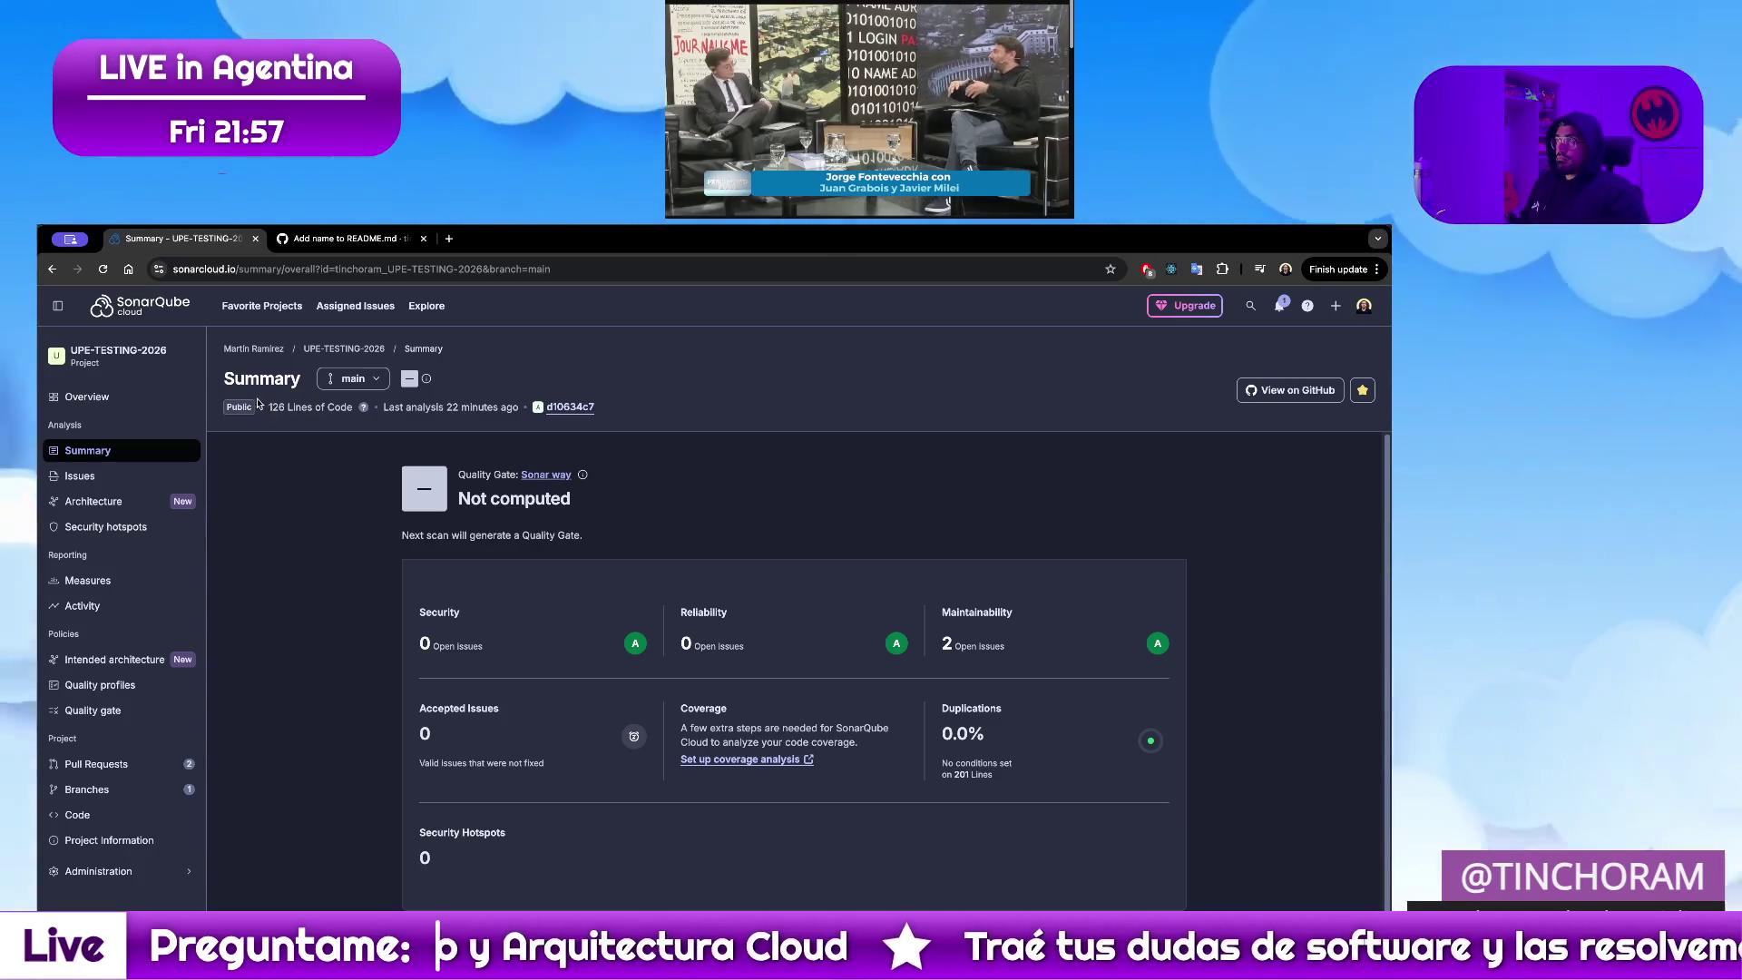
List the main branch and two pull requests, then show all open windows
left_click(368, 380)
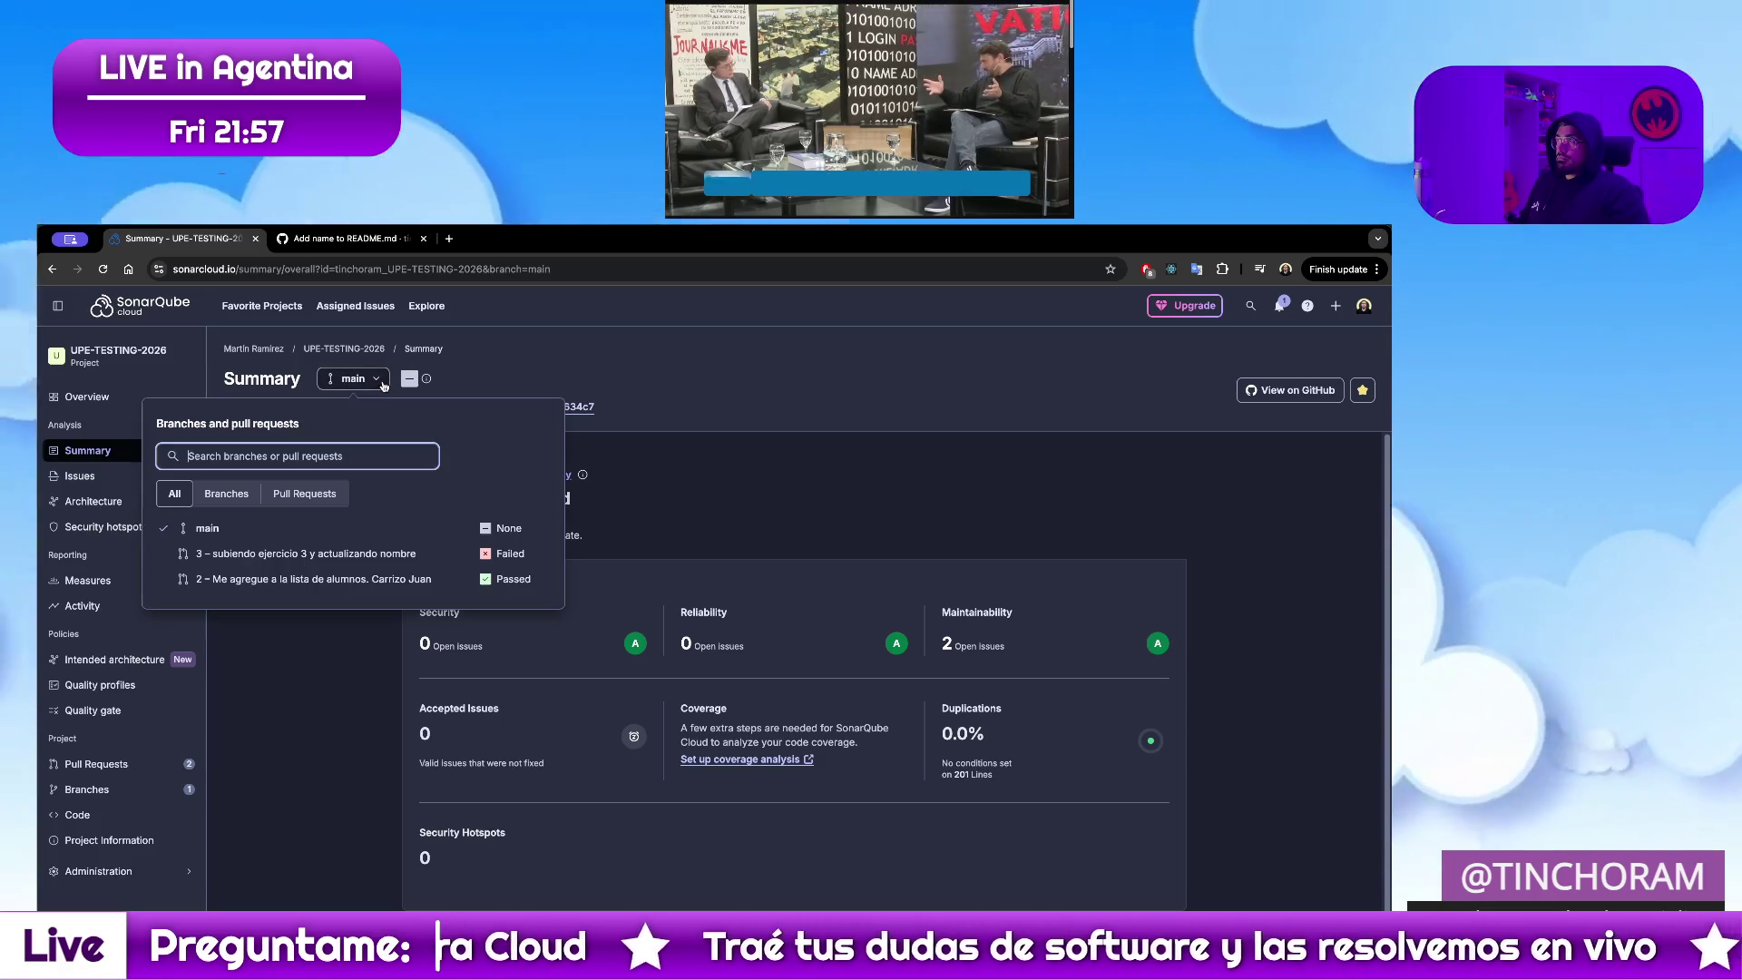
left_click(383, 385)
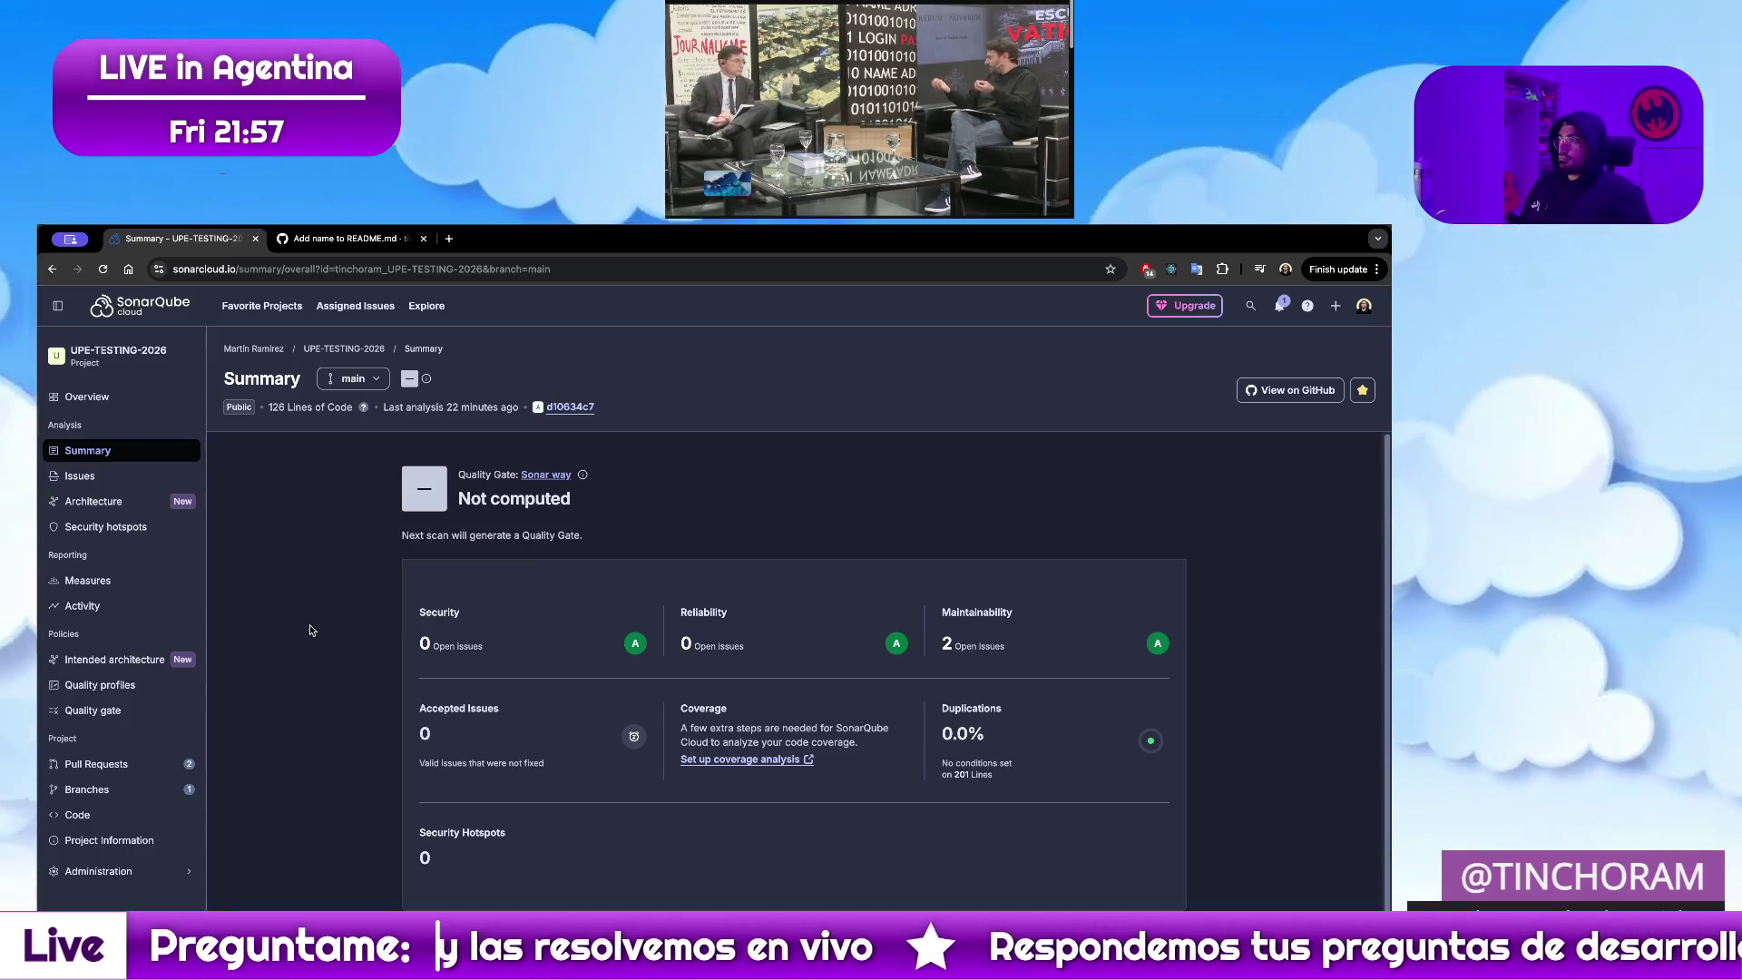
key("ctrl+Up")
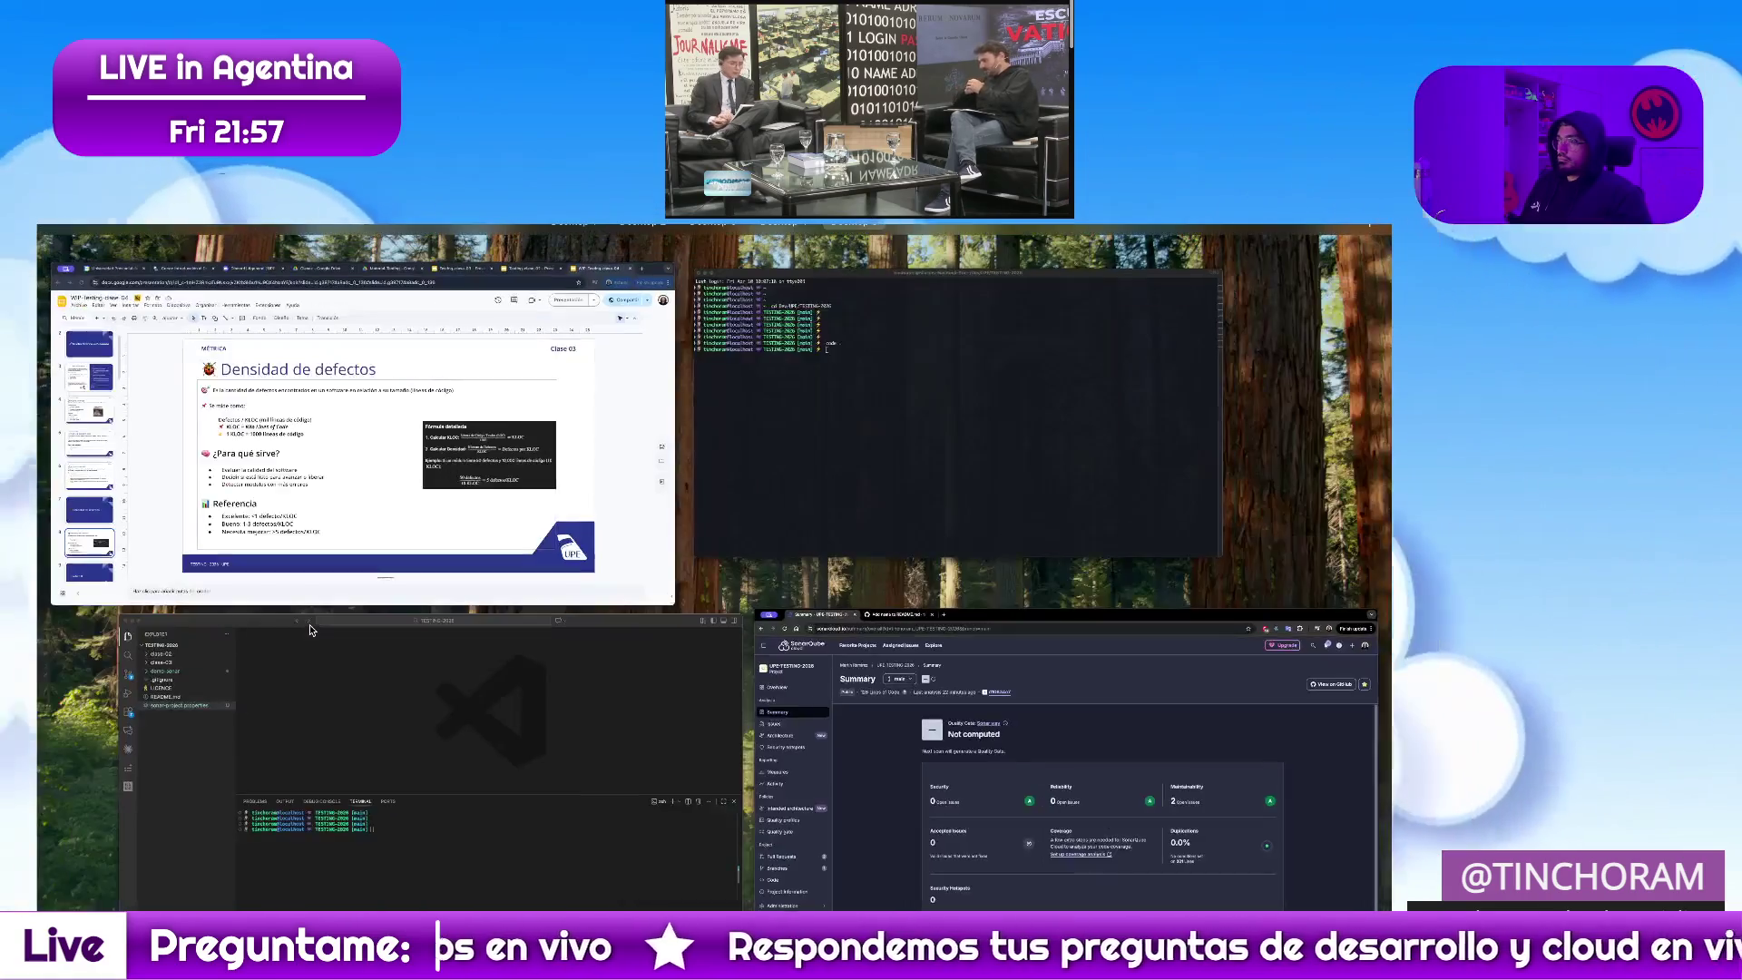
Check git status and stage demo-sonar and sonar-project.properties with git add
left_click(530, 785)
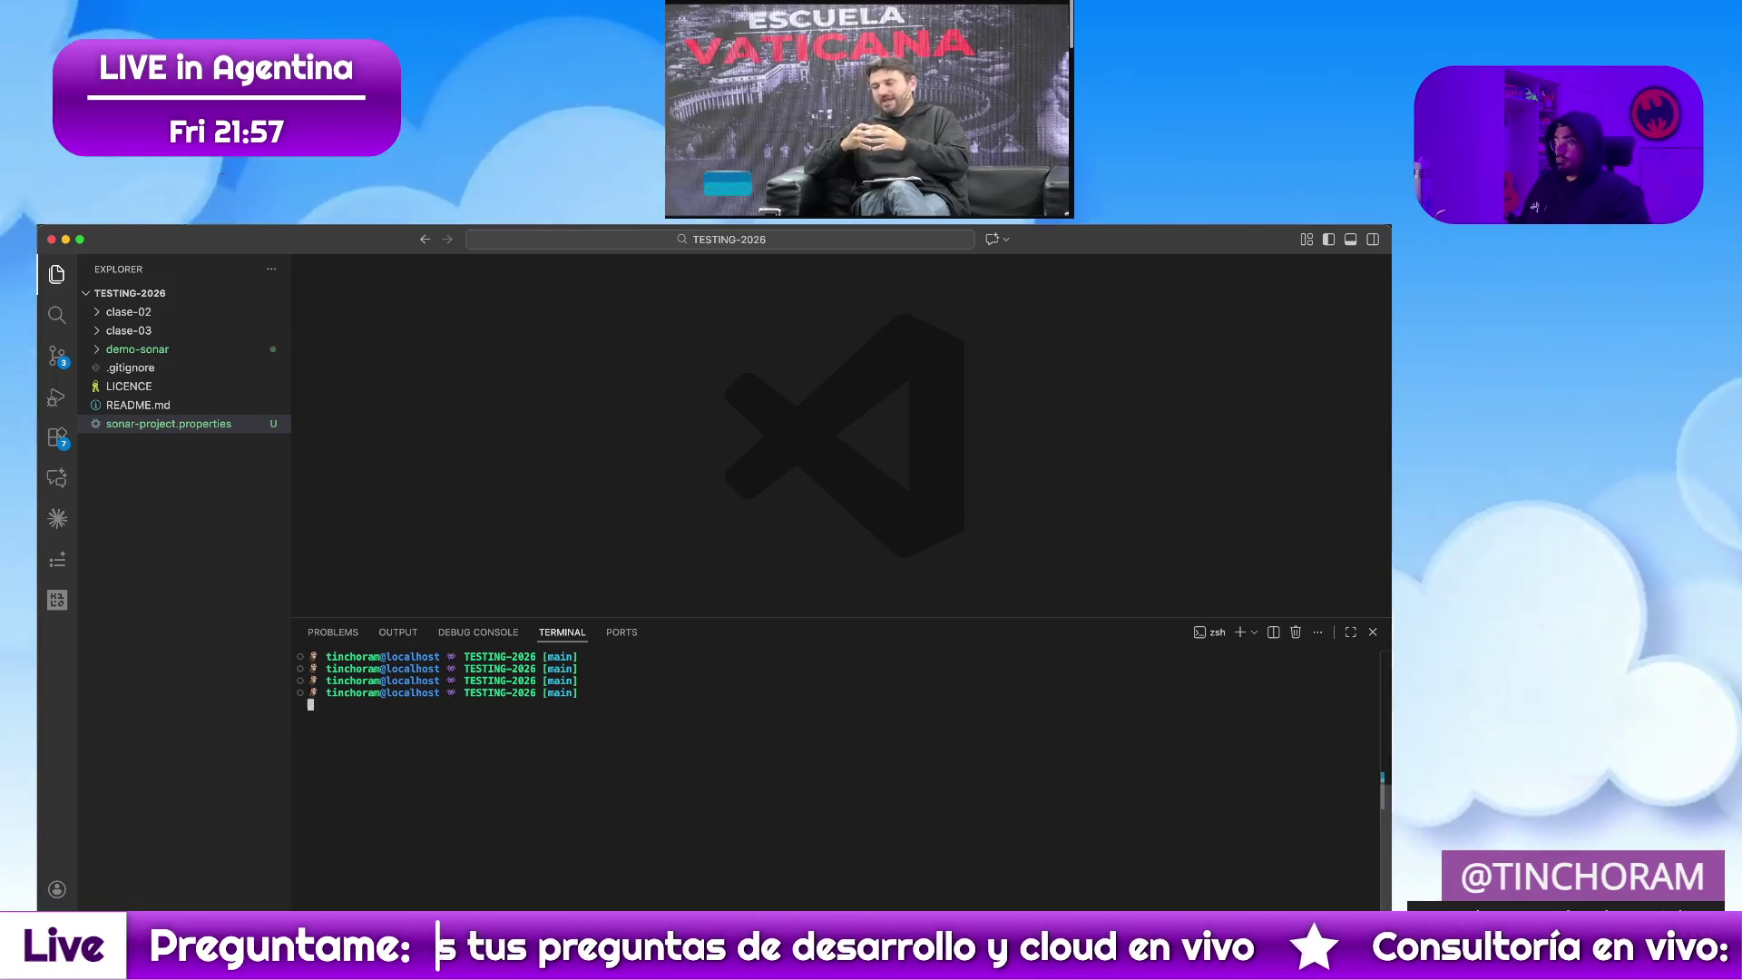
key("Return")
key("Return")
type("git")
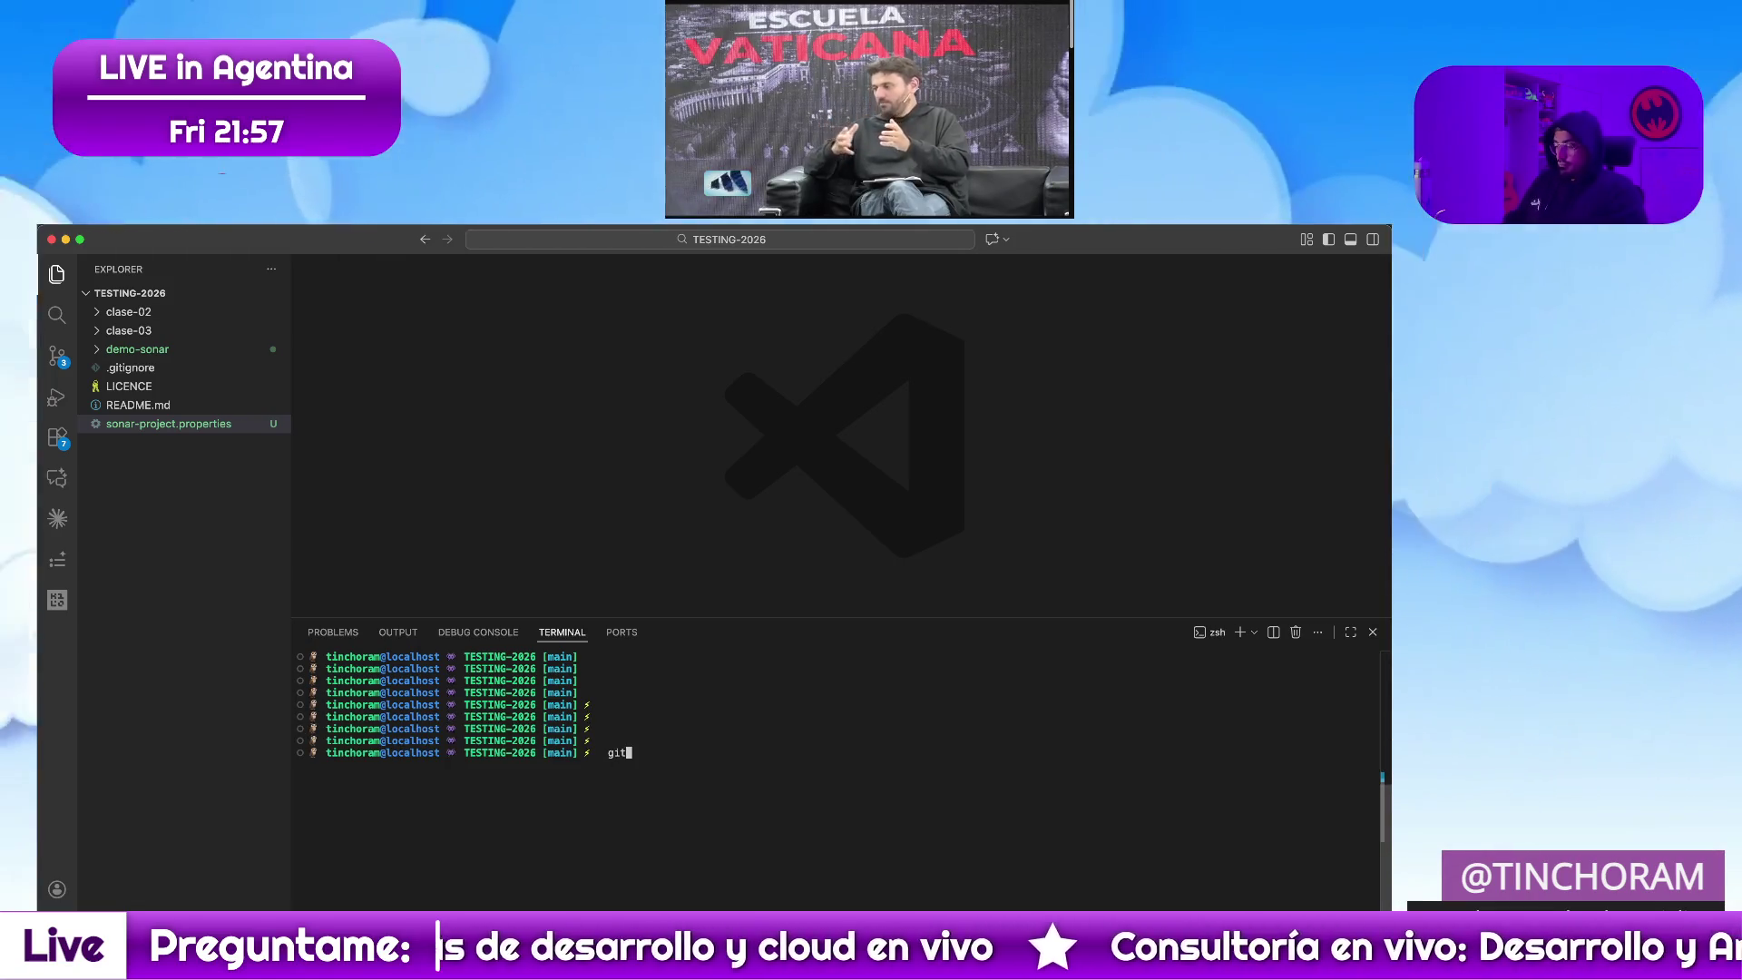
type(" status")
key("Return")
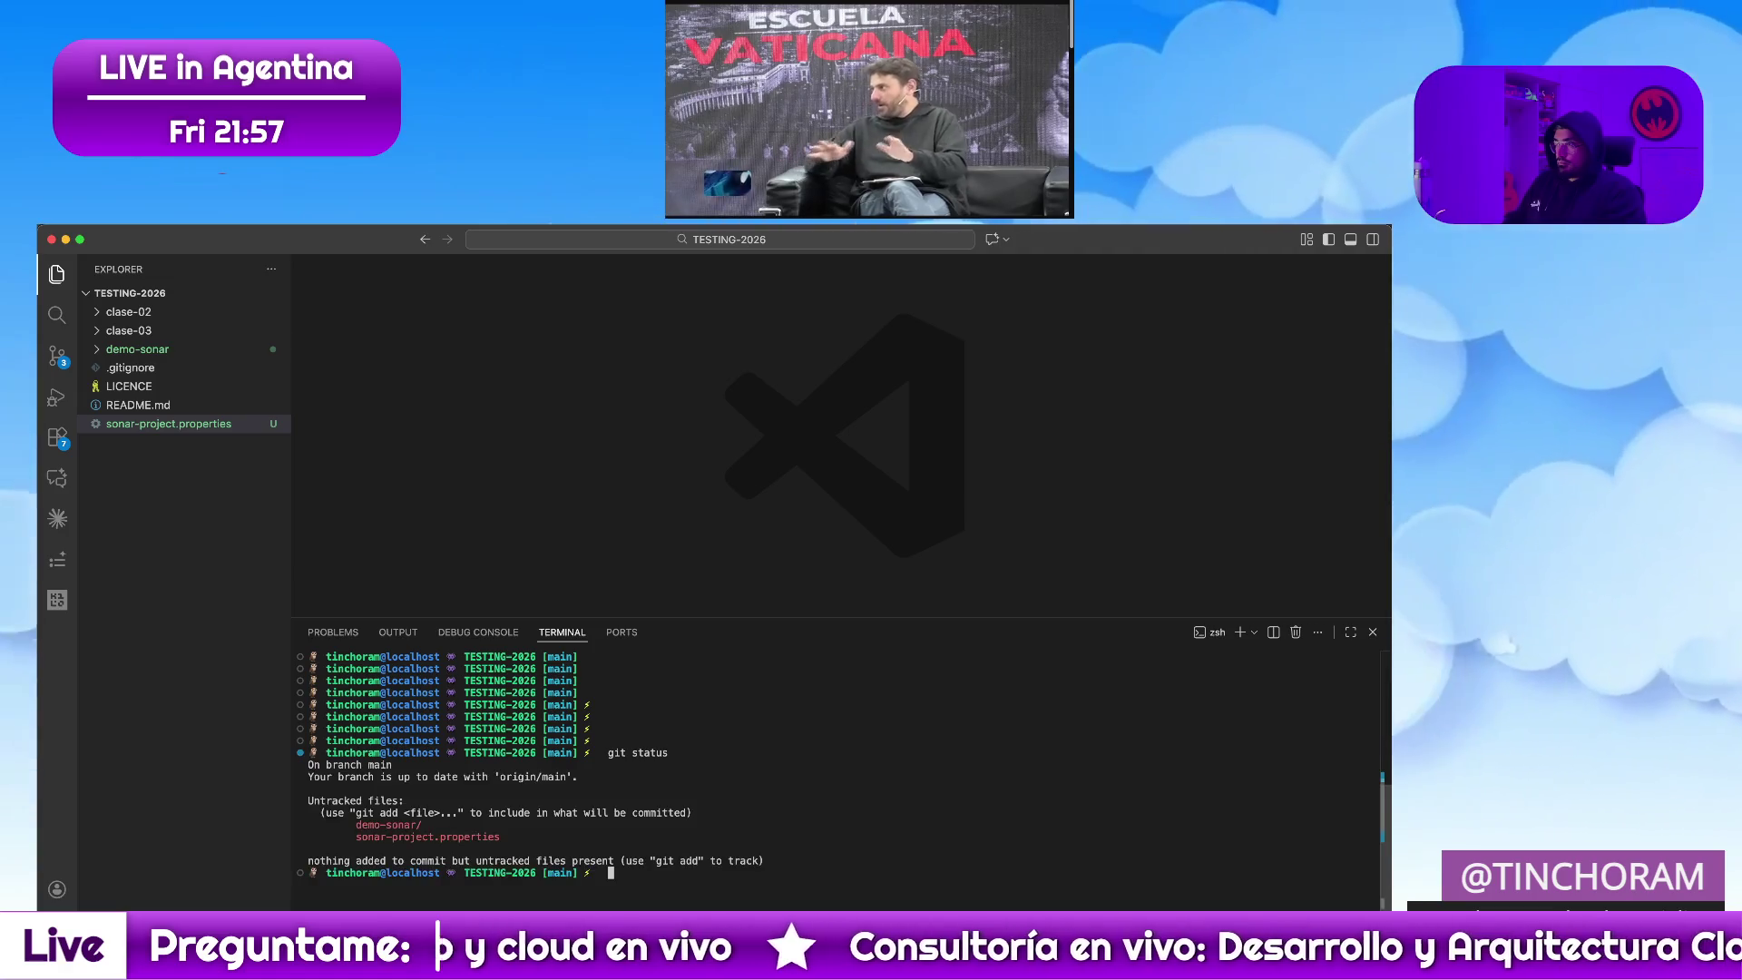
type("git ")
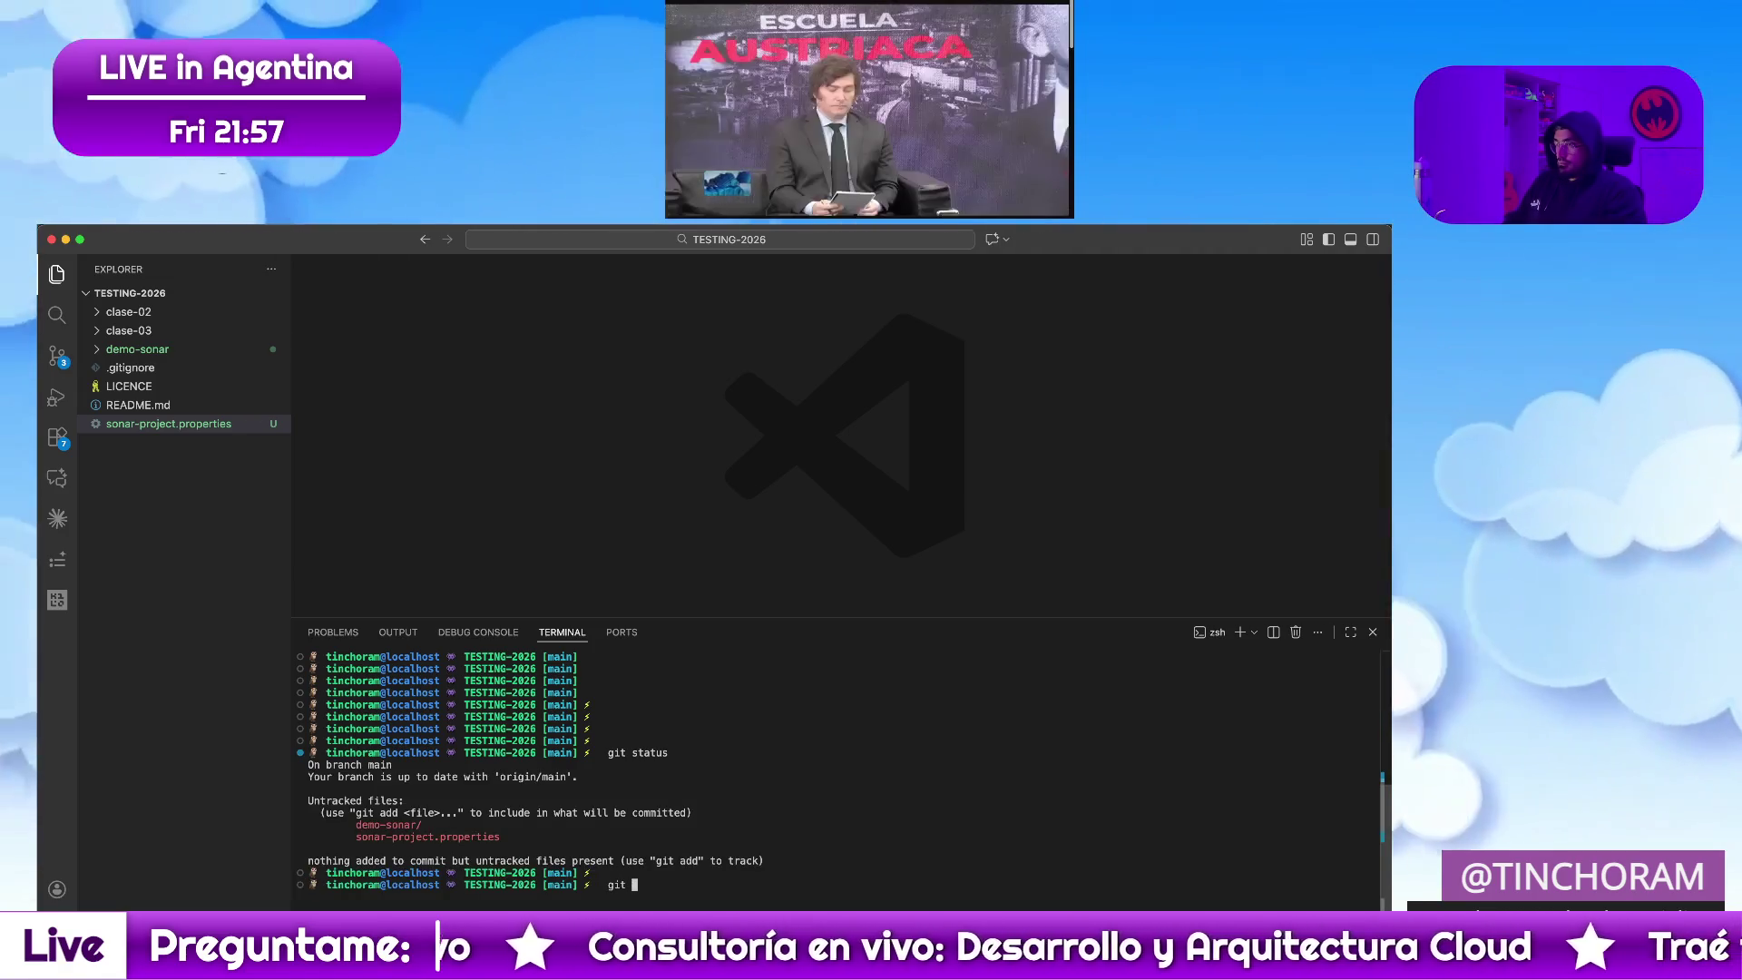
type("add .")
key("Return")
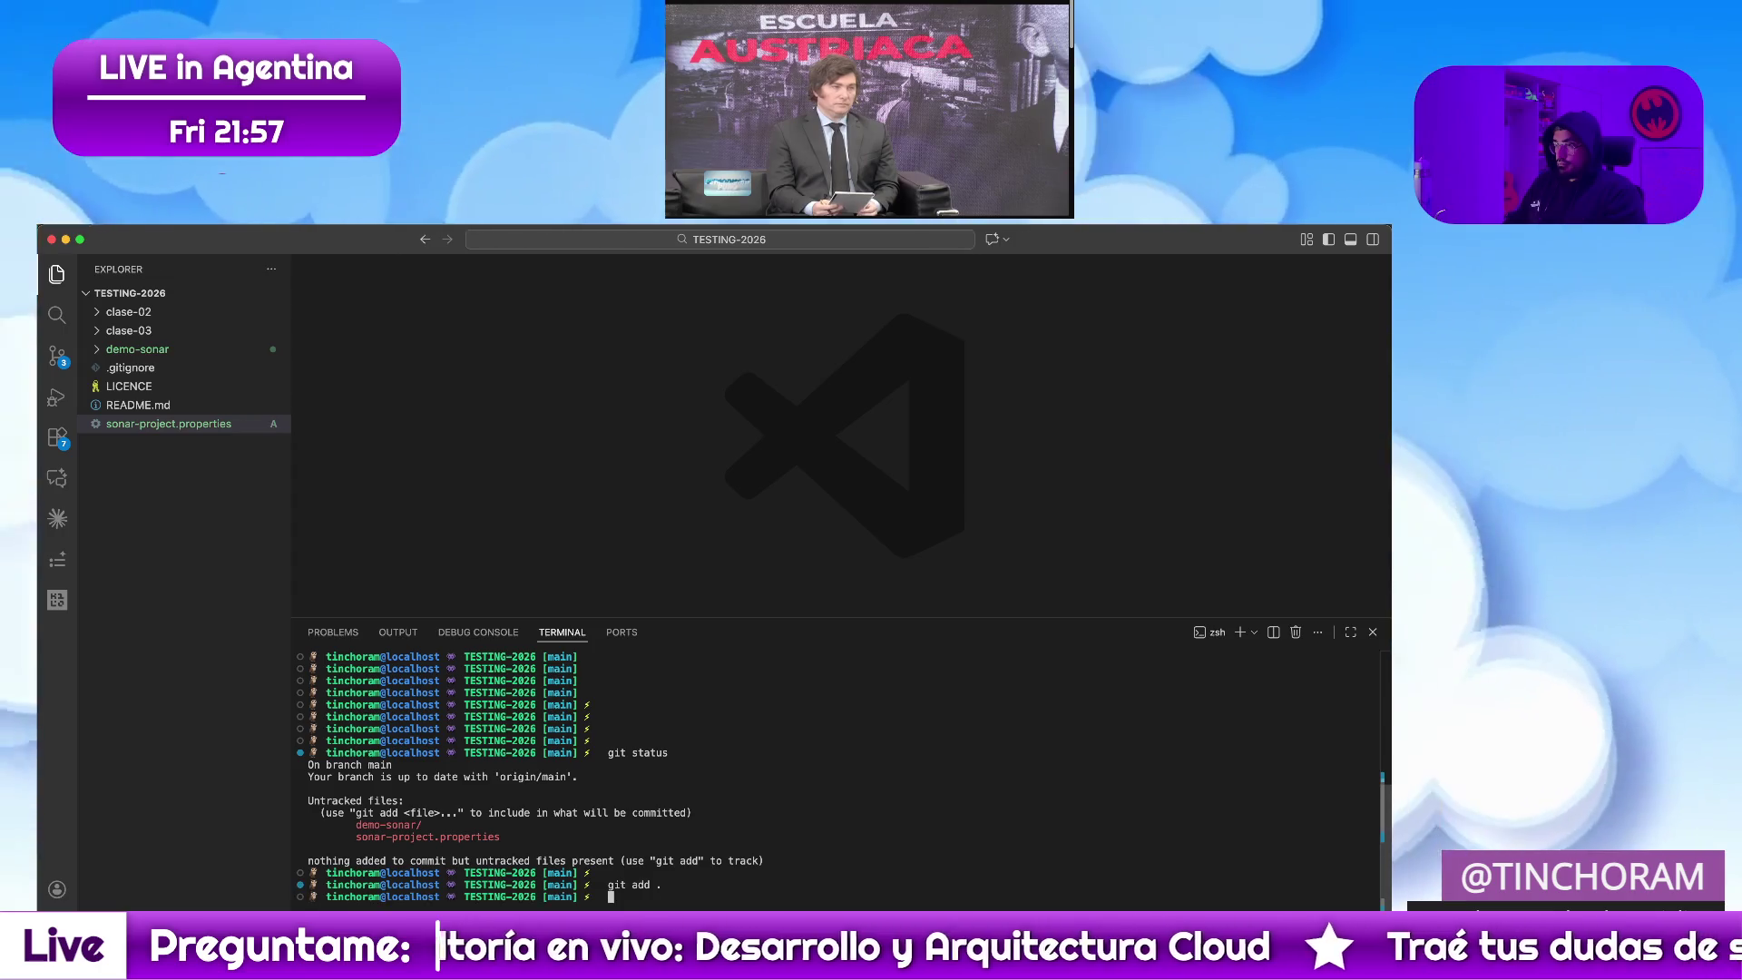
type("git commit -m \"[UPE] add readme\"")
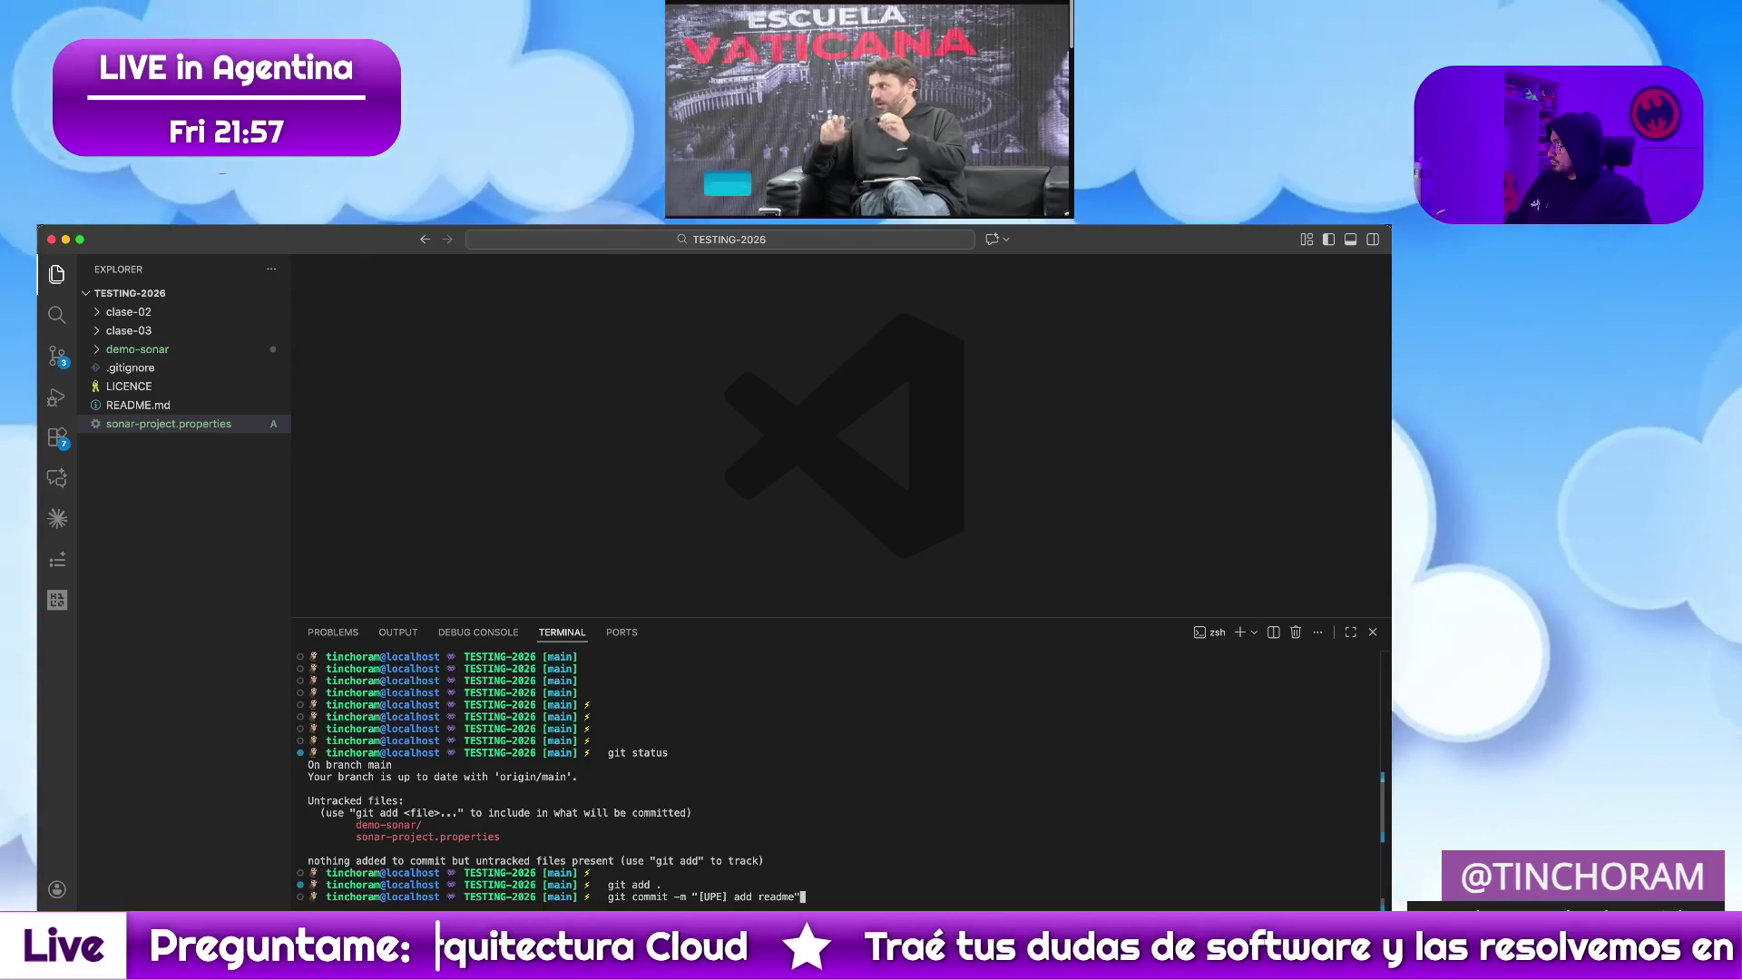
Switch away to another application and return to the editor window
key("super+Tab")
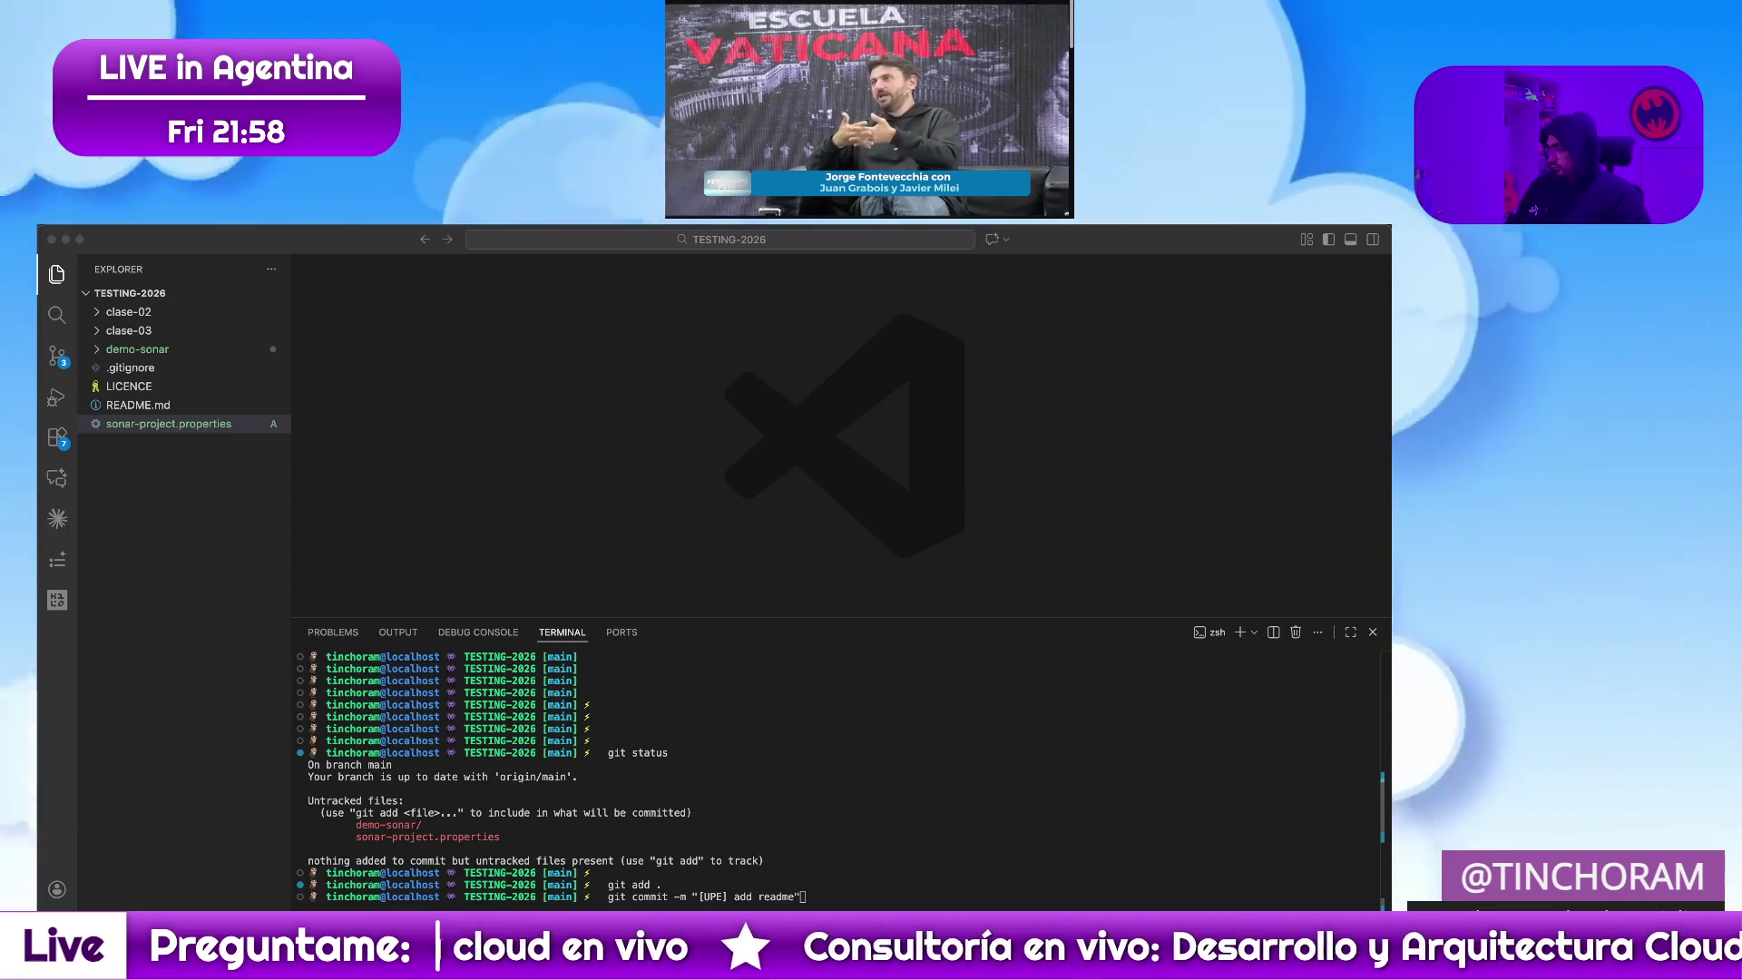
left_click(766, 798)
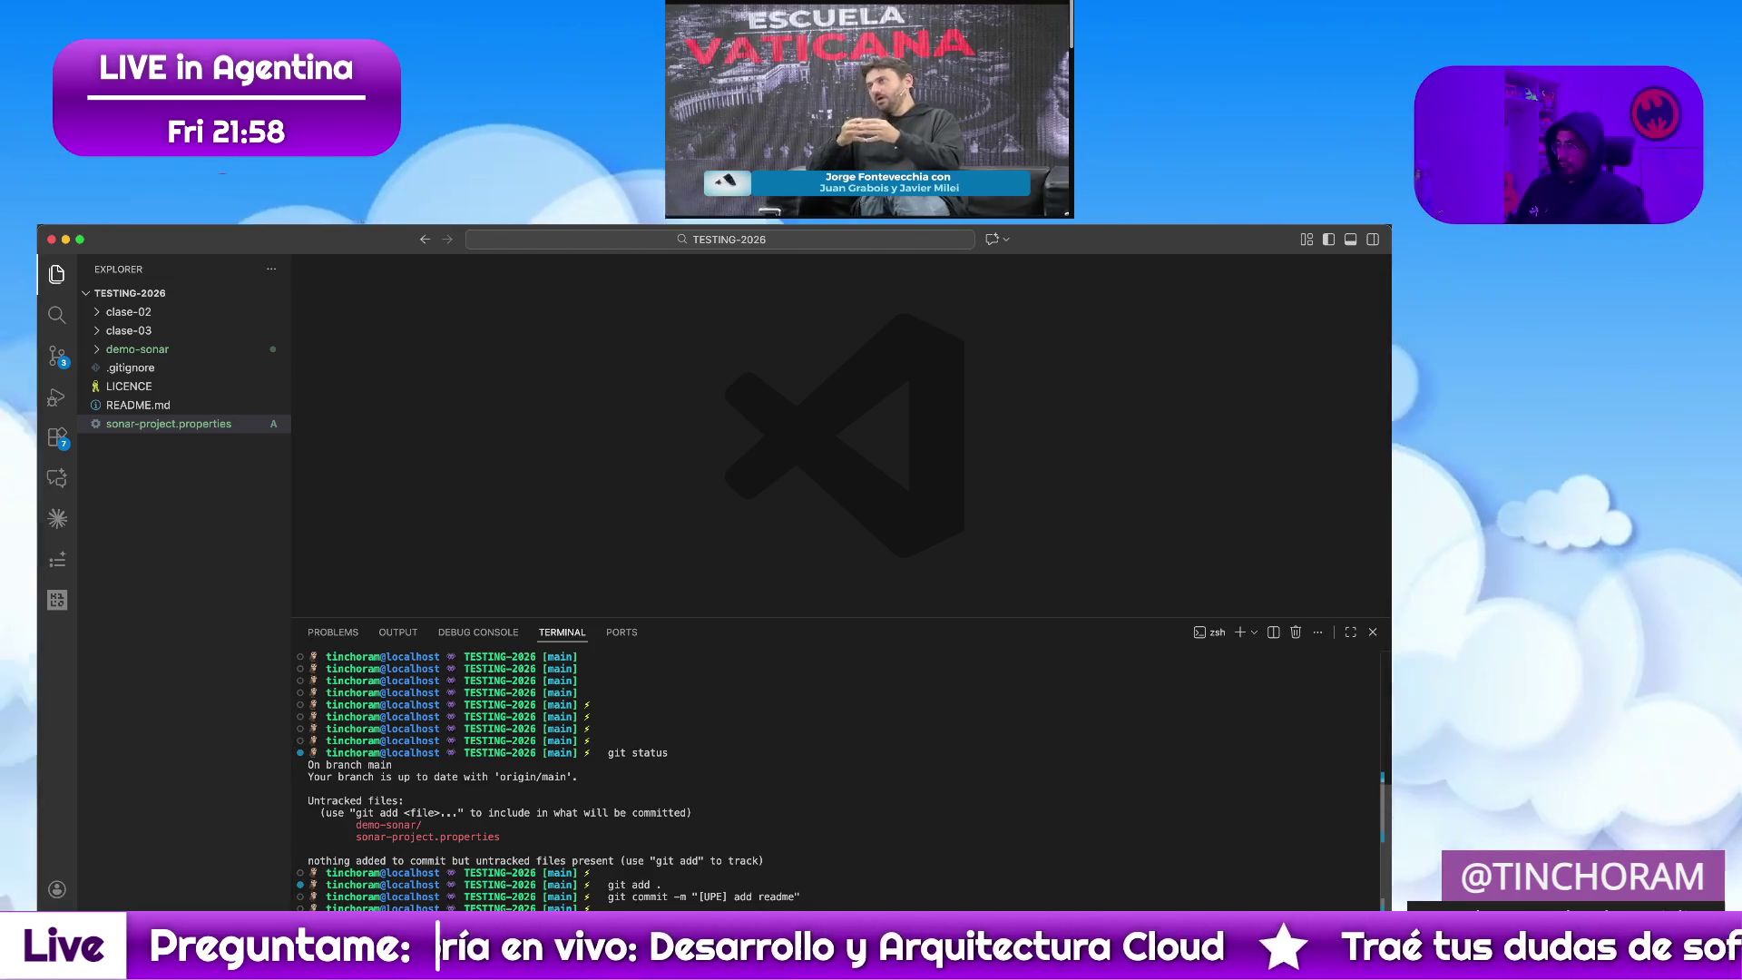
Clear the terminal, cd into demo-sonar, run make clean all and ./demo_sonar_bug printing Resultado 1: 5 and Resultado 2: 5
key("super+k")
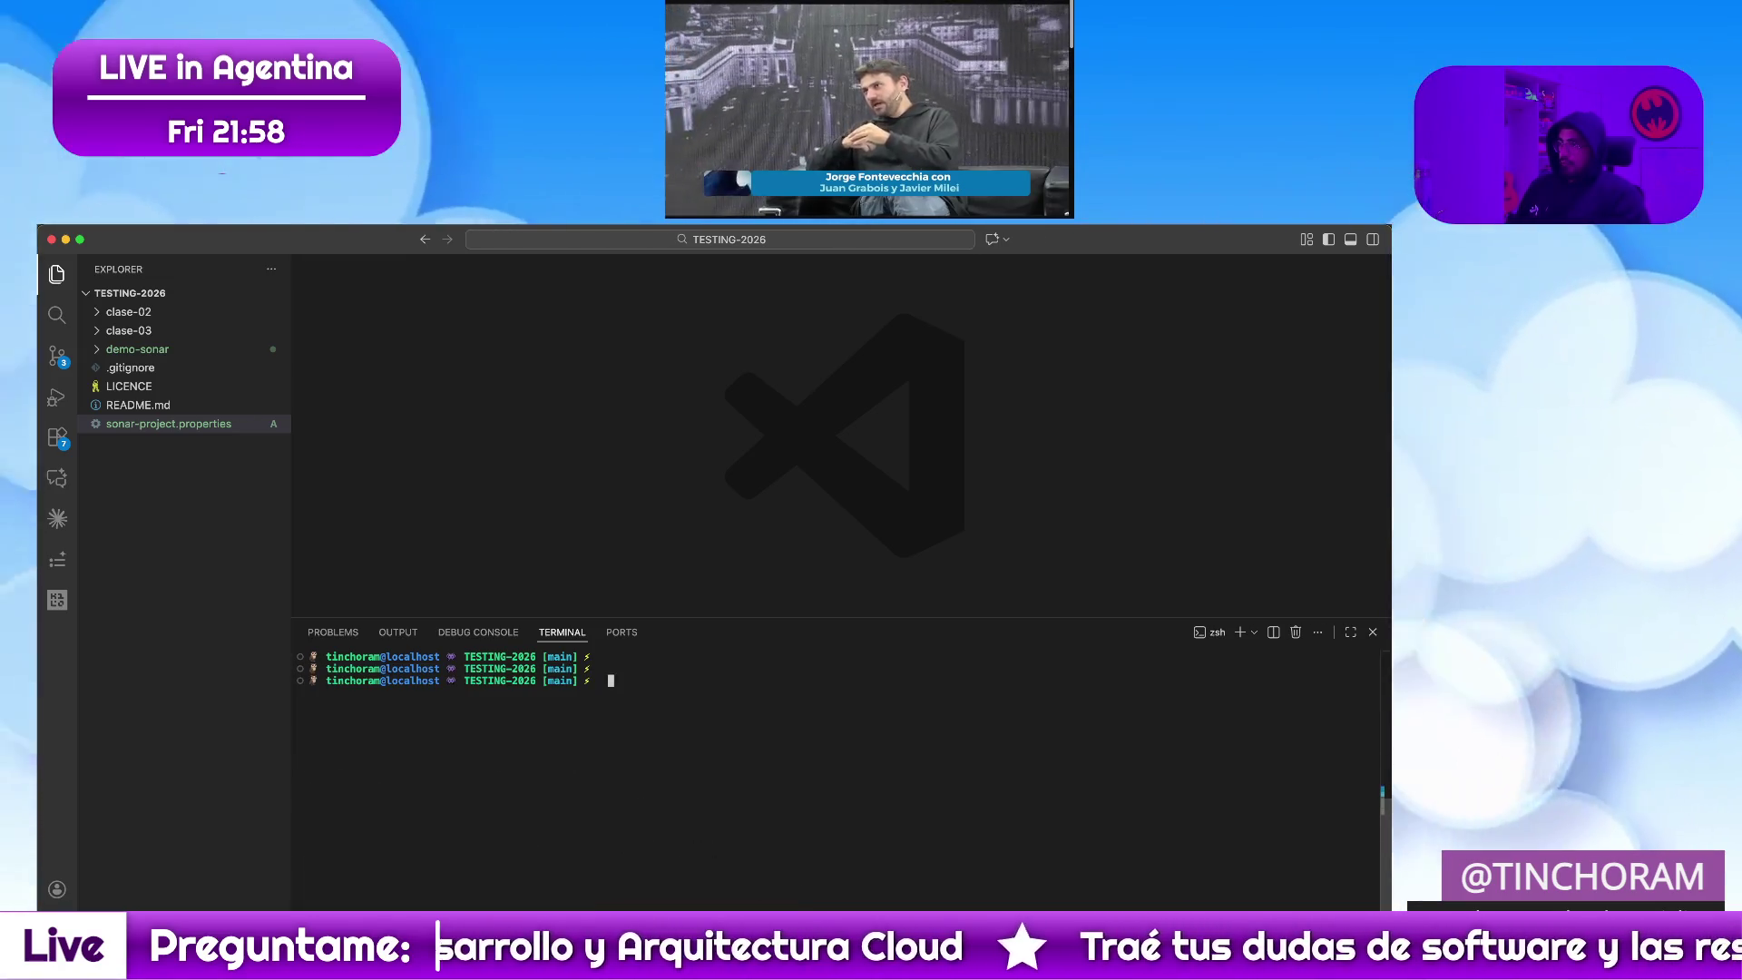
type("cd demo-sonar make clean all ./demo_sonar_bug")
key("Return")
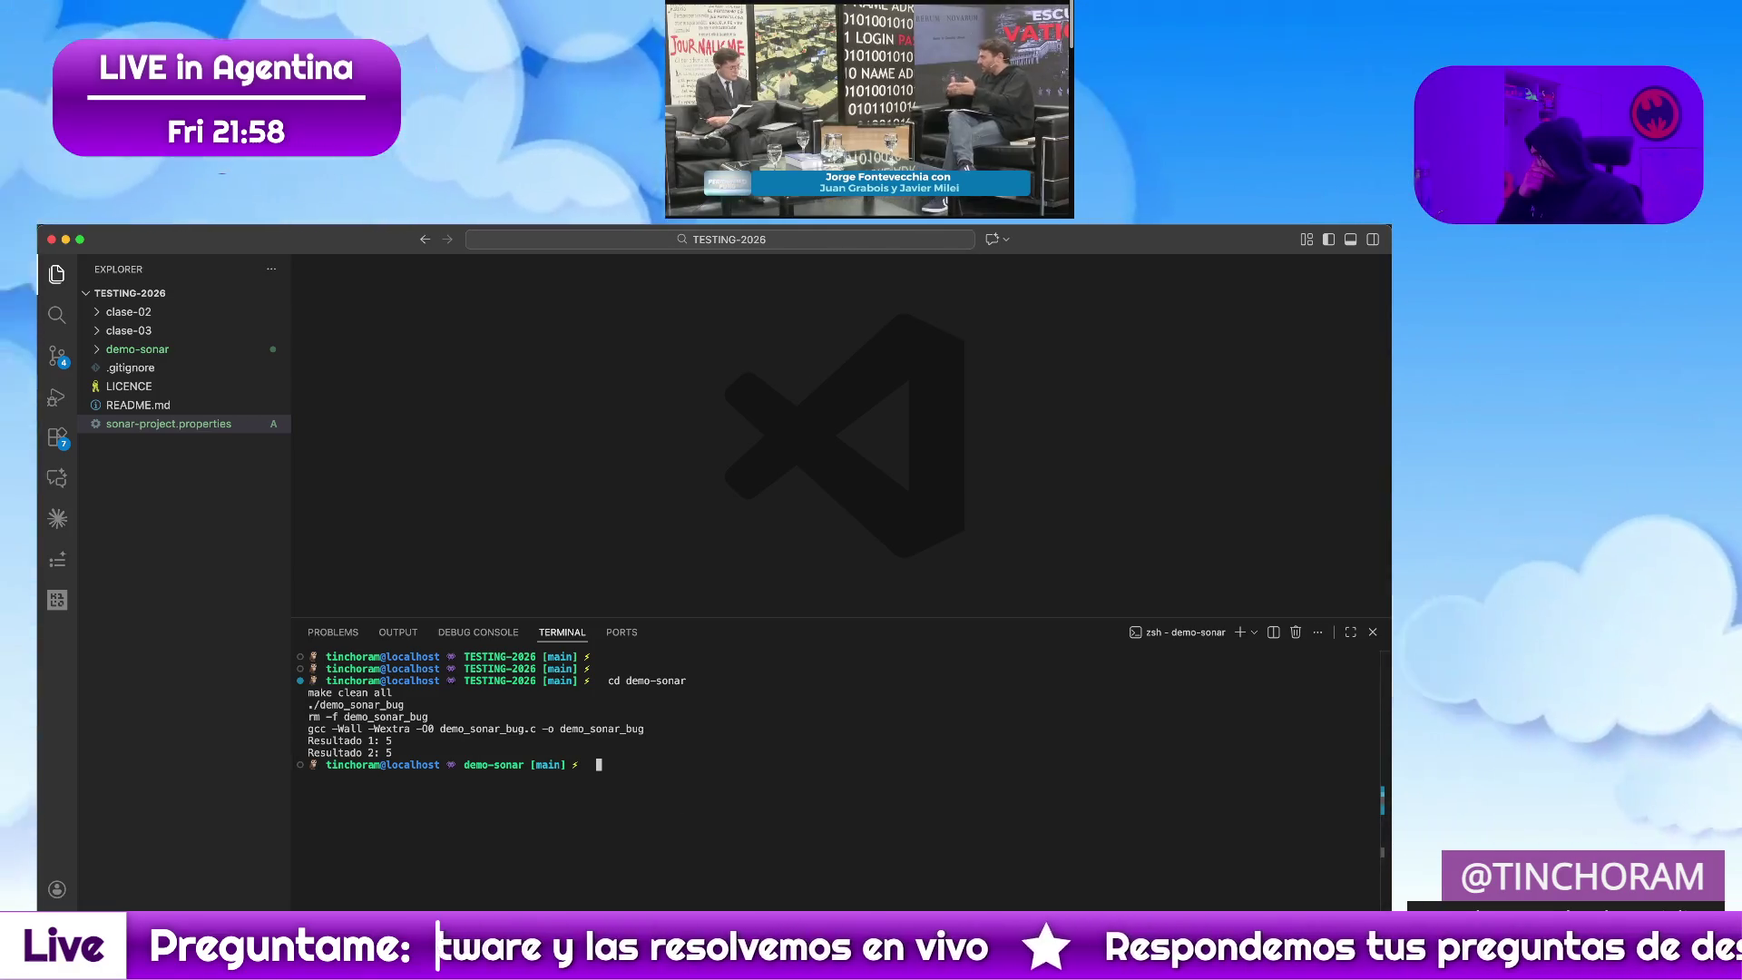
key("super+Tab")
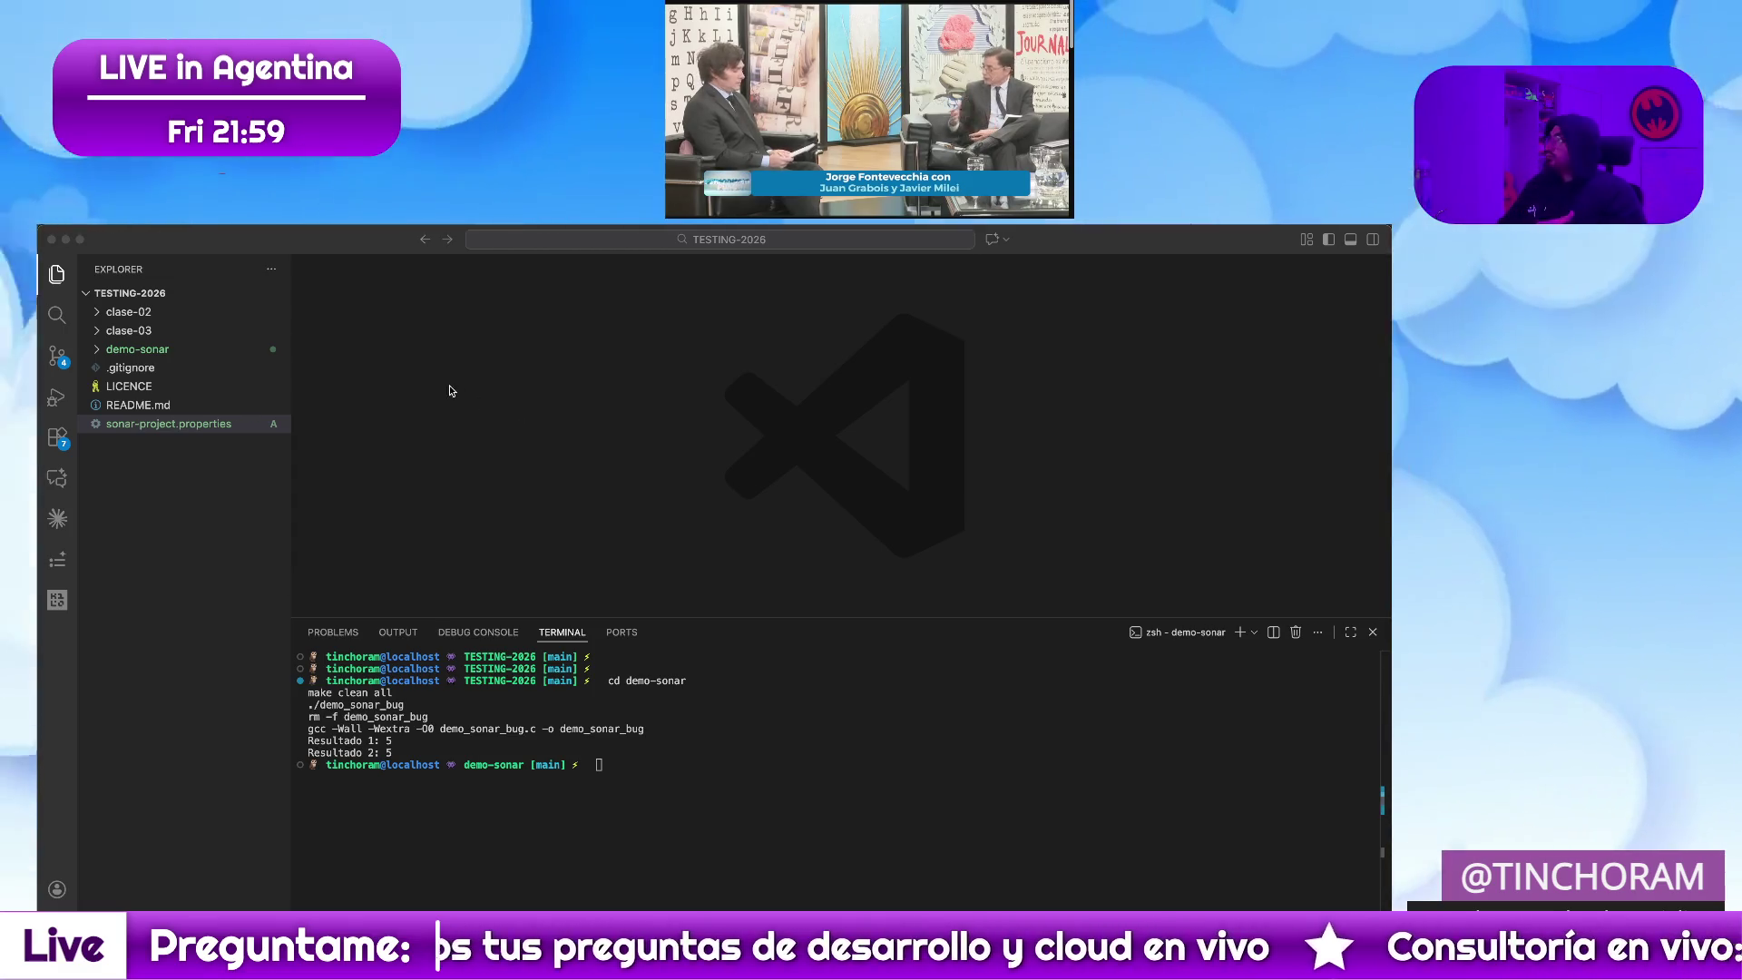
Read demo_sonar_bug.c from the demo-sonar folder and list its files with ls -lrt
left_click(163, 350)
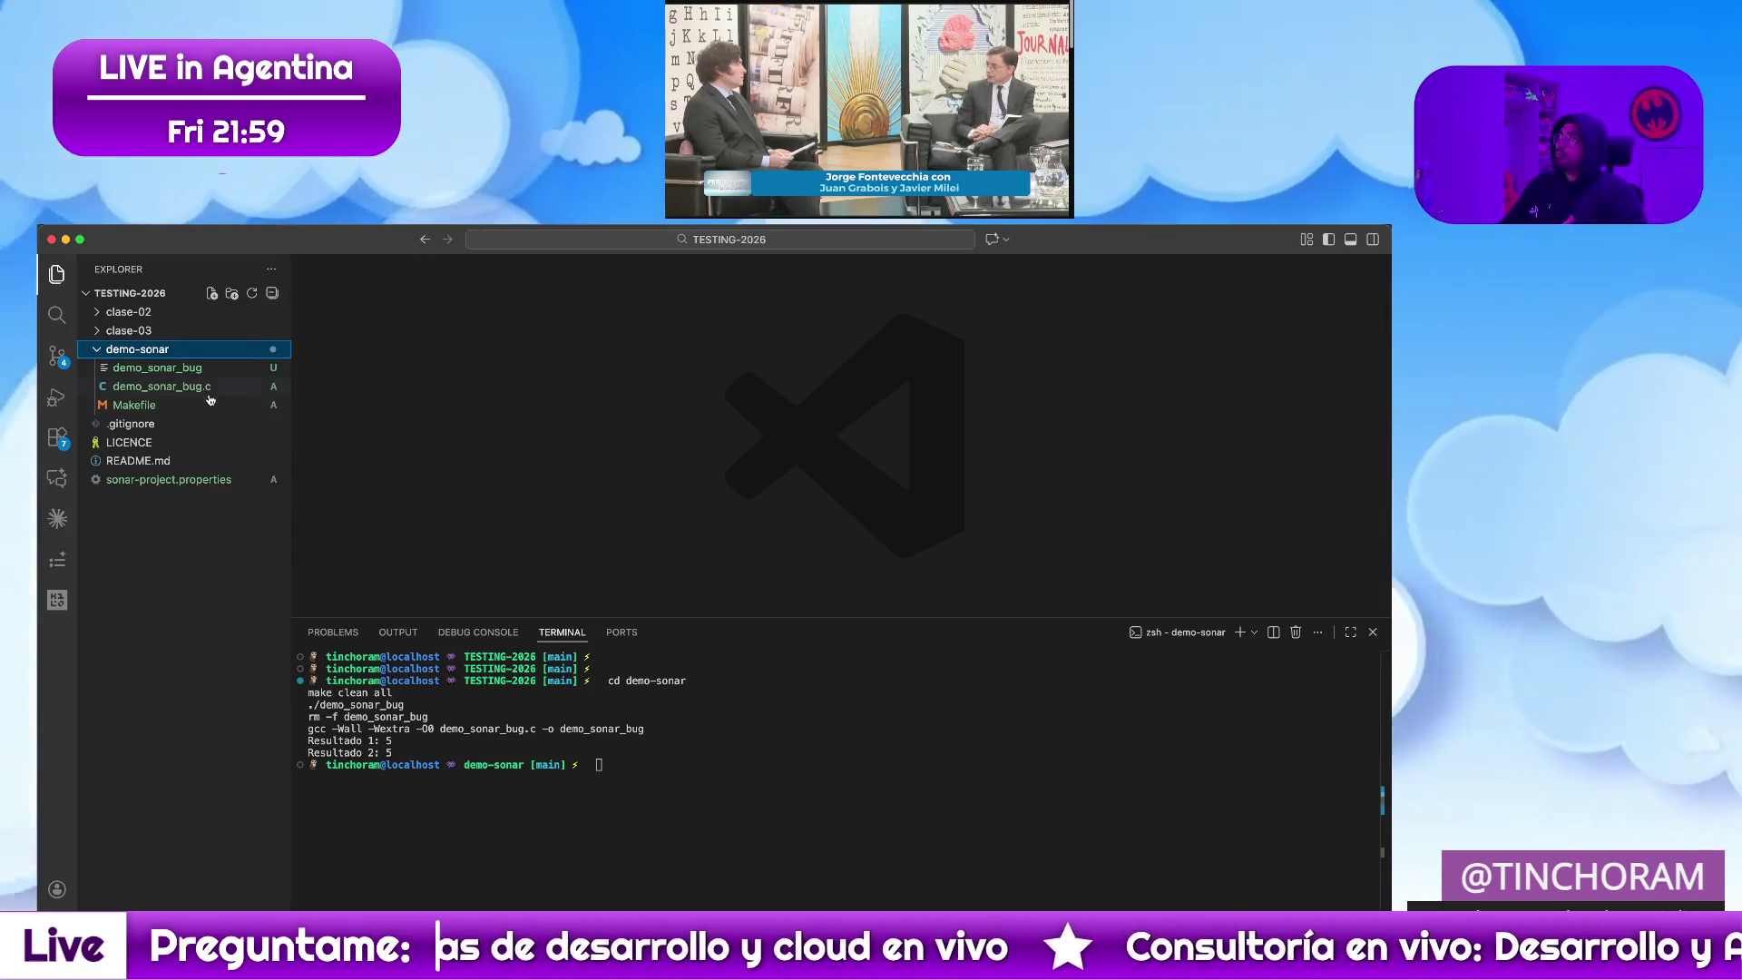
left_click(161, 387)
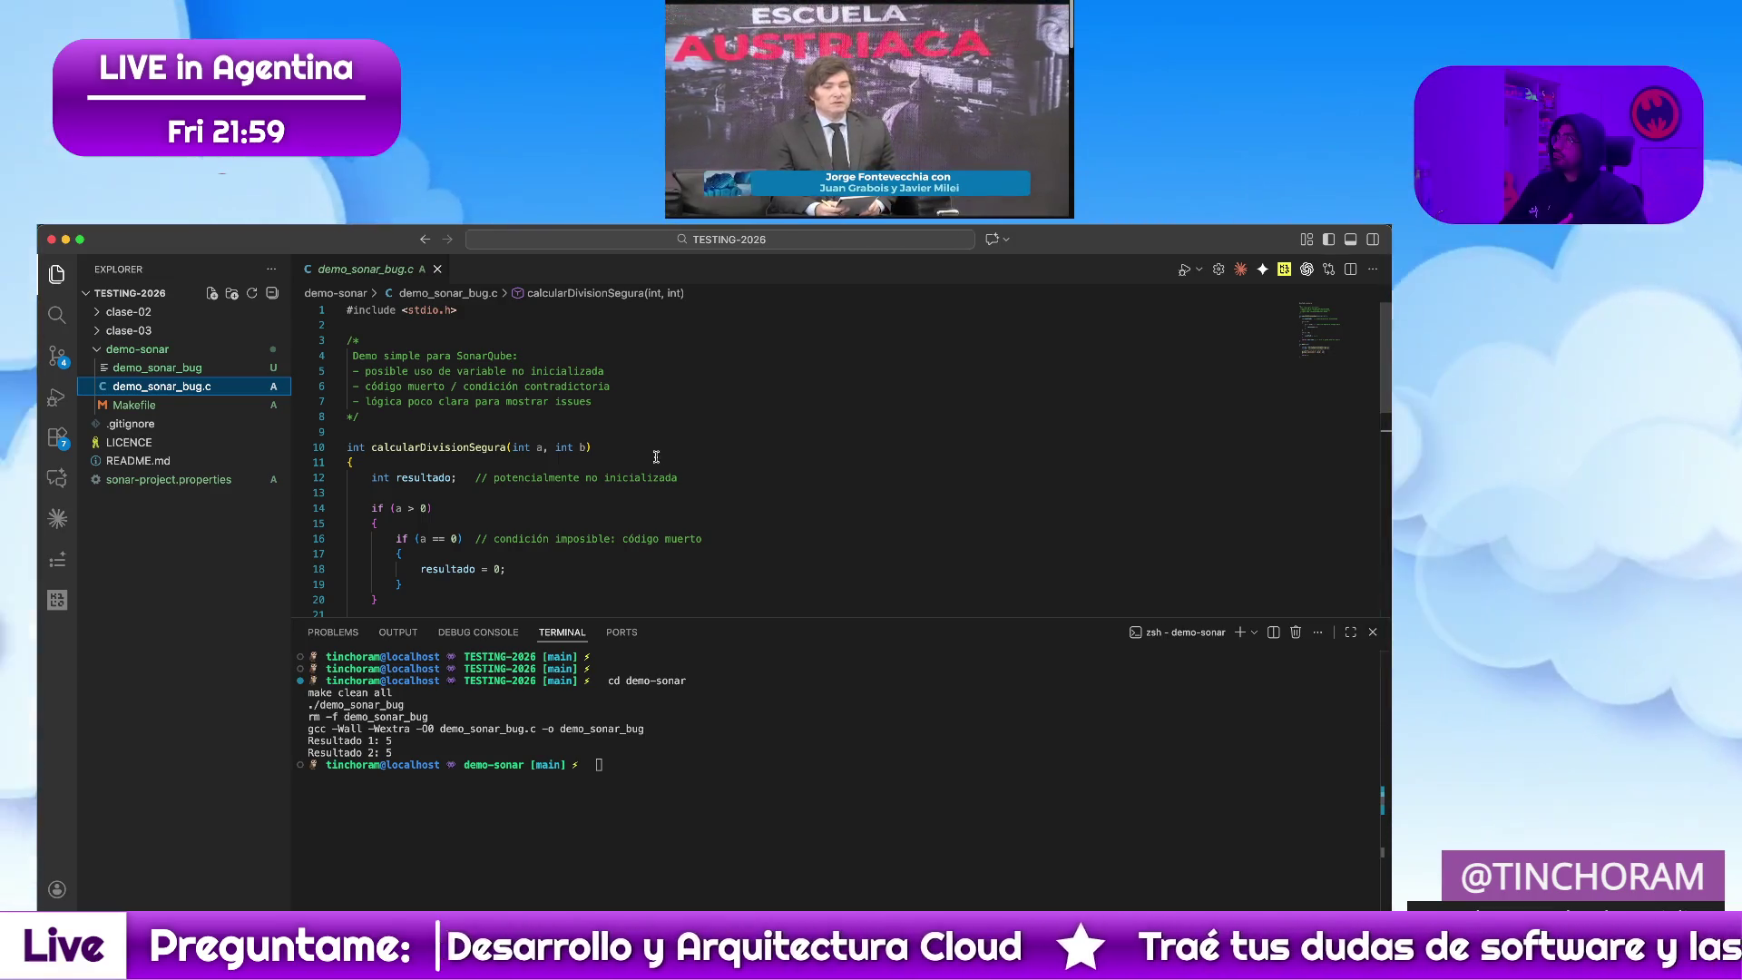
scroll(651, 455, "down", 1)
scroll(650, 457, "down", 1)
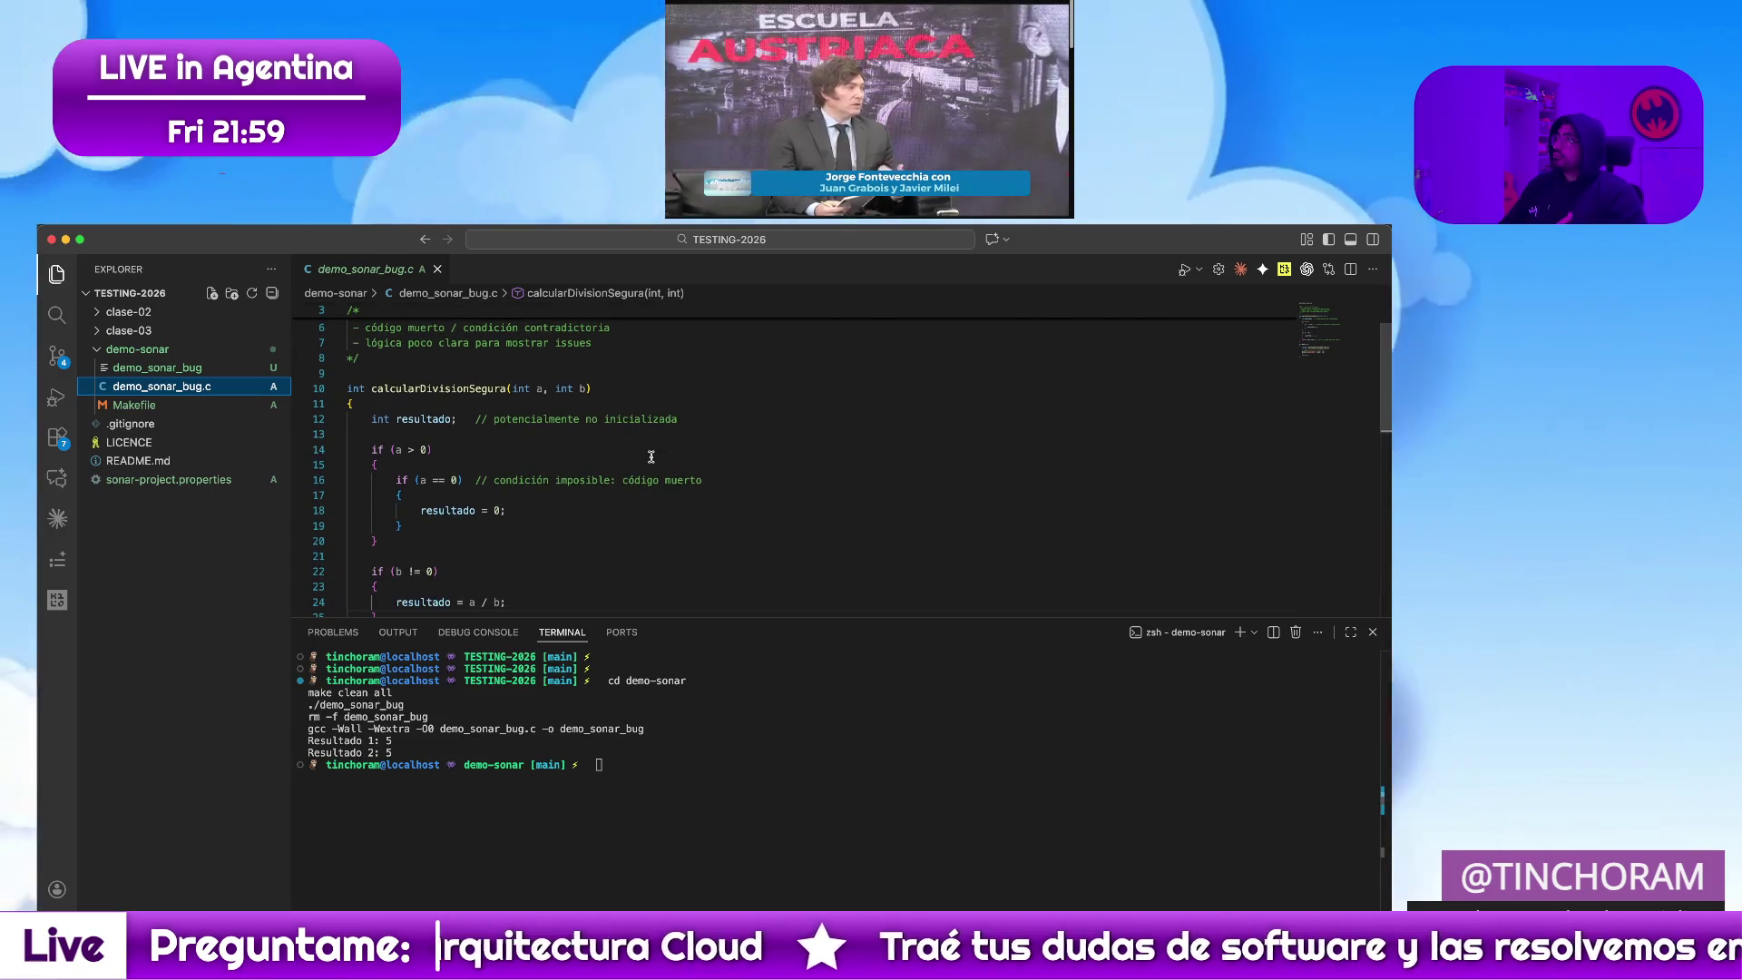
scroll(651, 457, "down", 3)
scroll(651, 456, "down", 4)
scroll(650, 456, "down", 2)
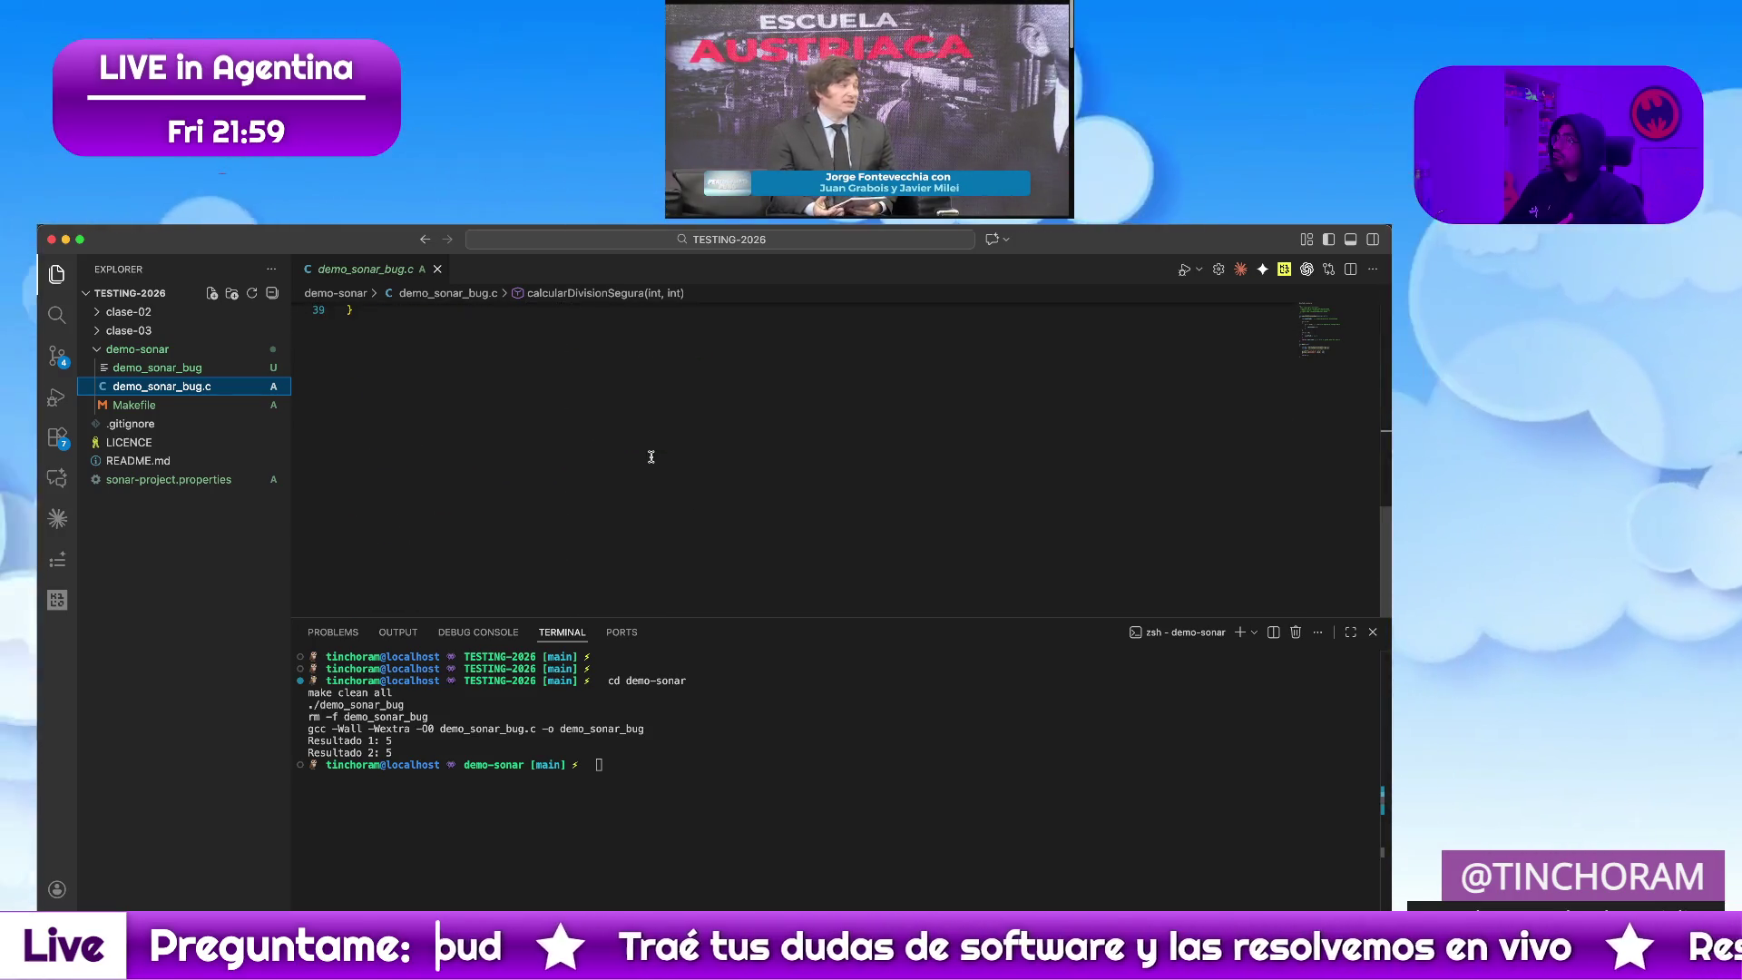
scroll(650, 457, "up", 4)
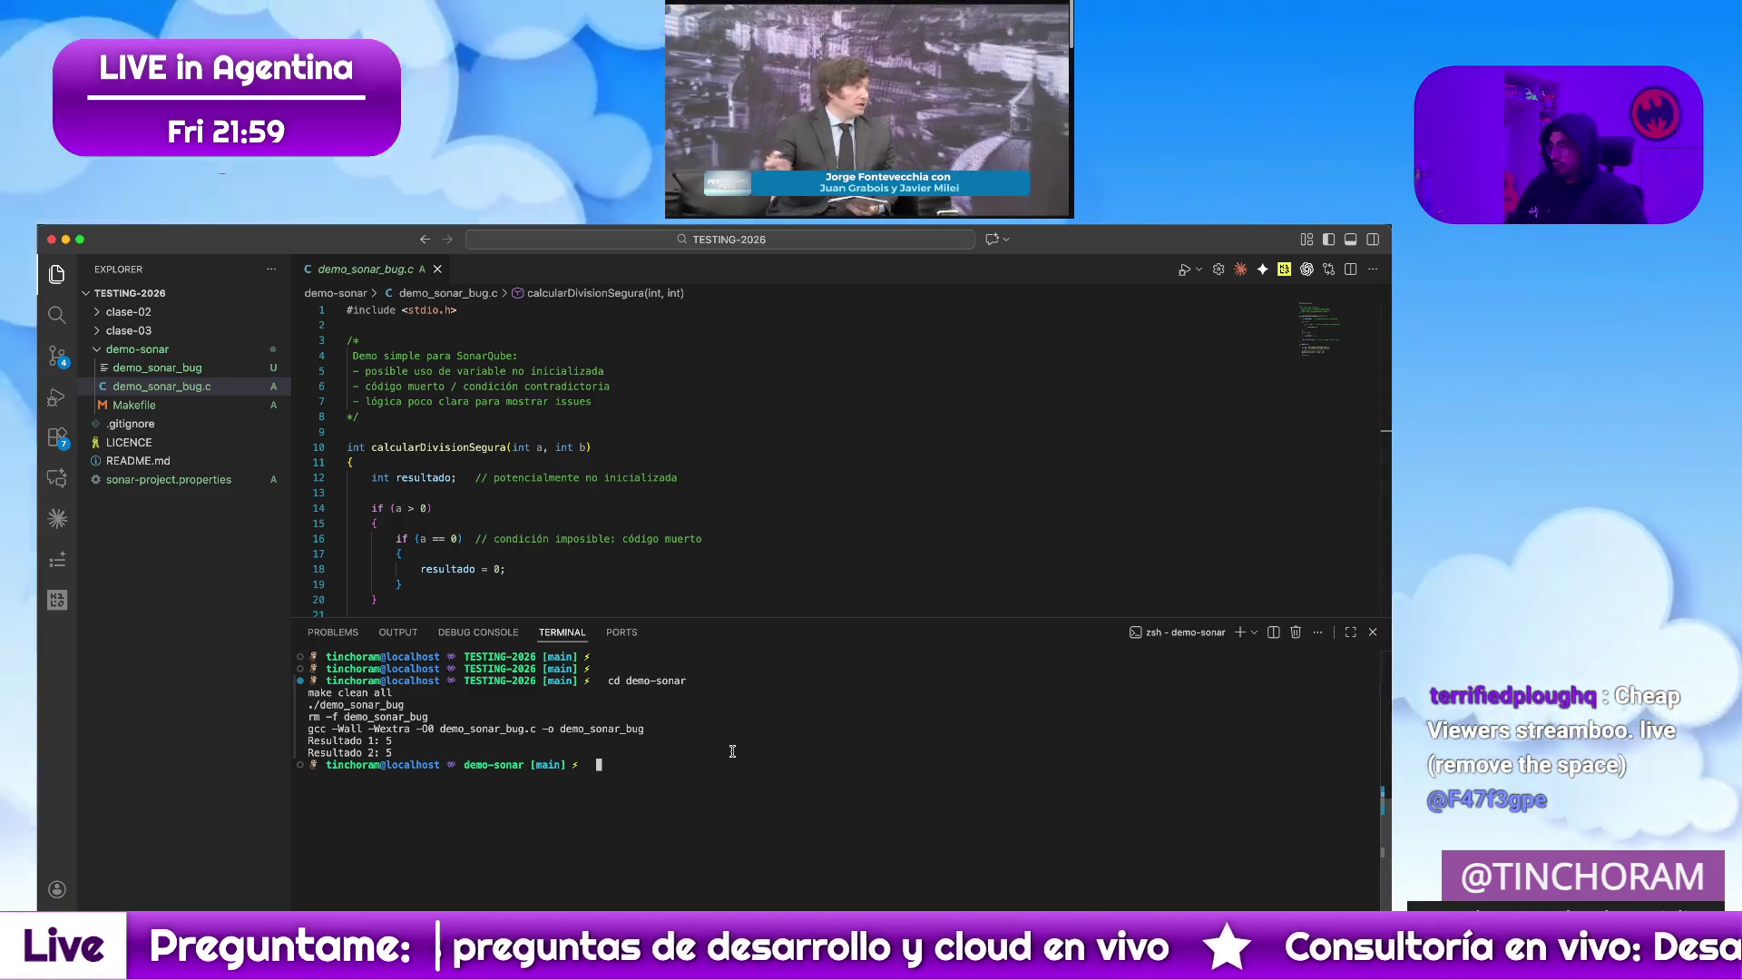
type("ls -lrt")
key("Return")
key("Return")
key("Return")
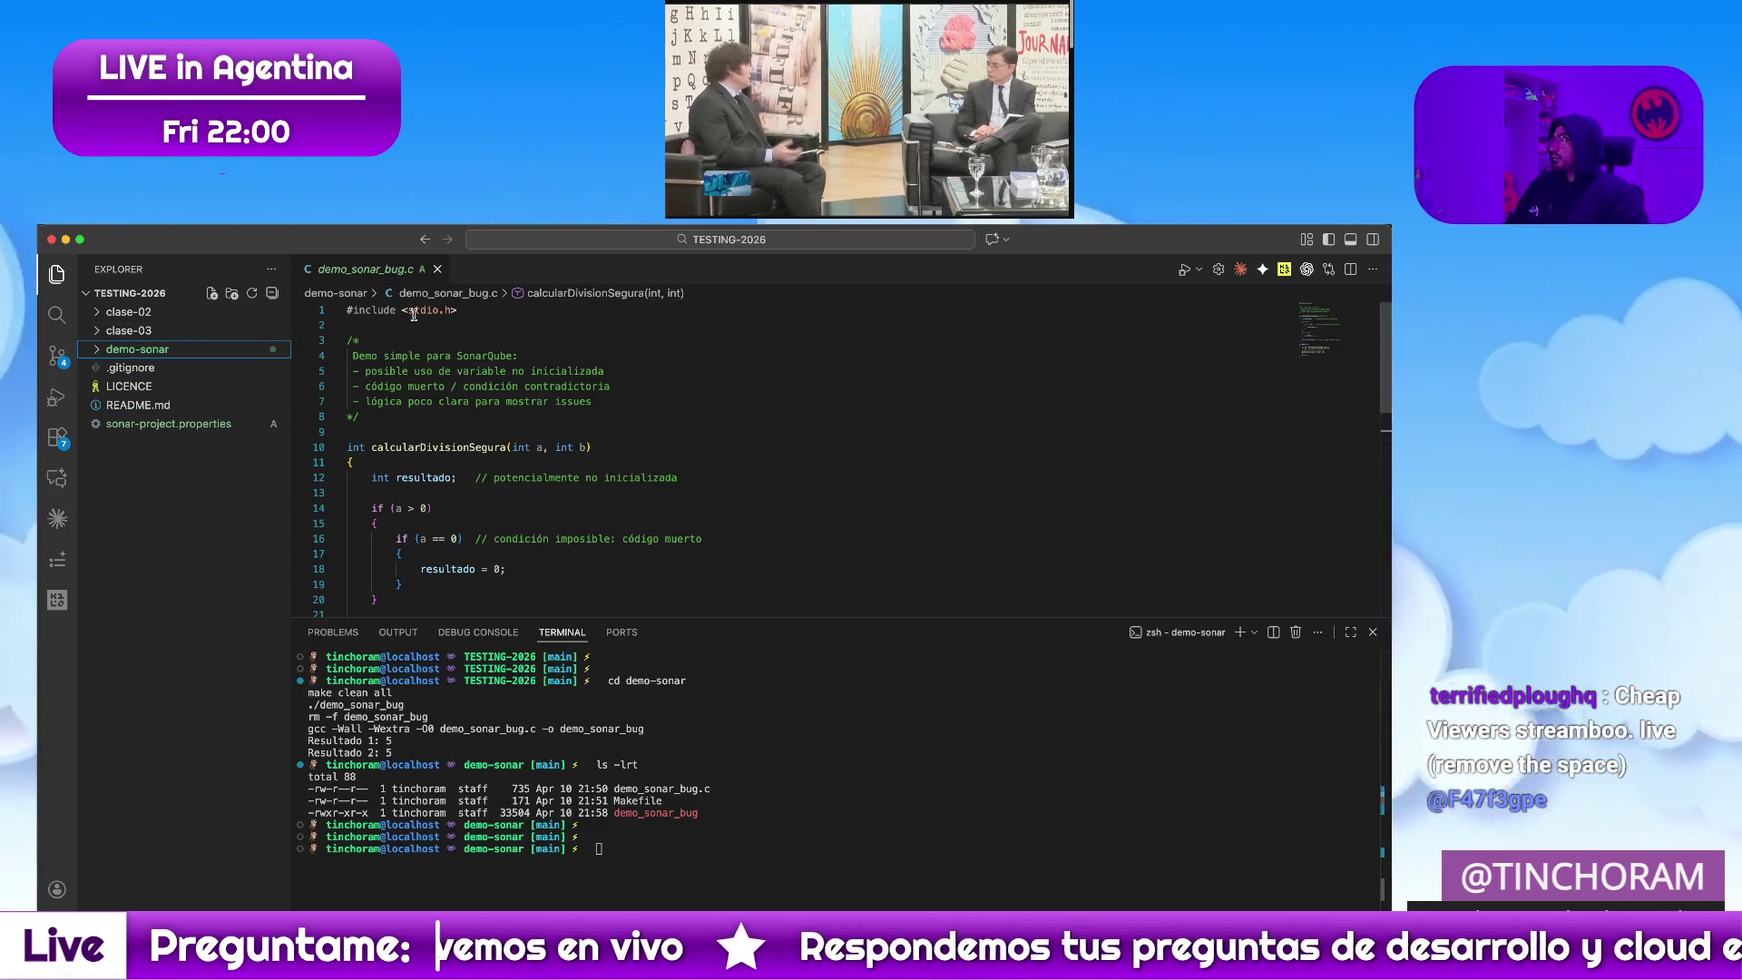
Close demo_sonar_bug.c and print the working directory at a fresh terminal prompt
left_click(439, 270)
type("pwd")
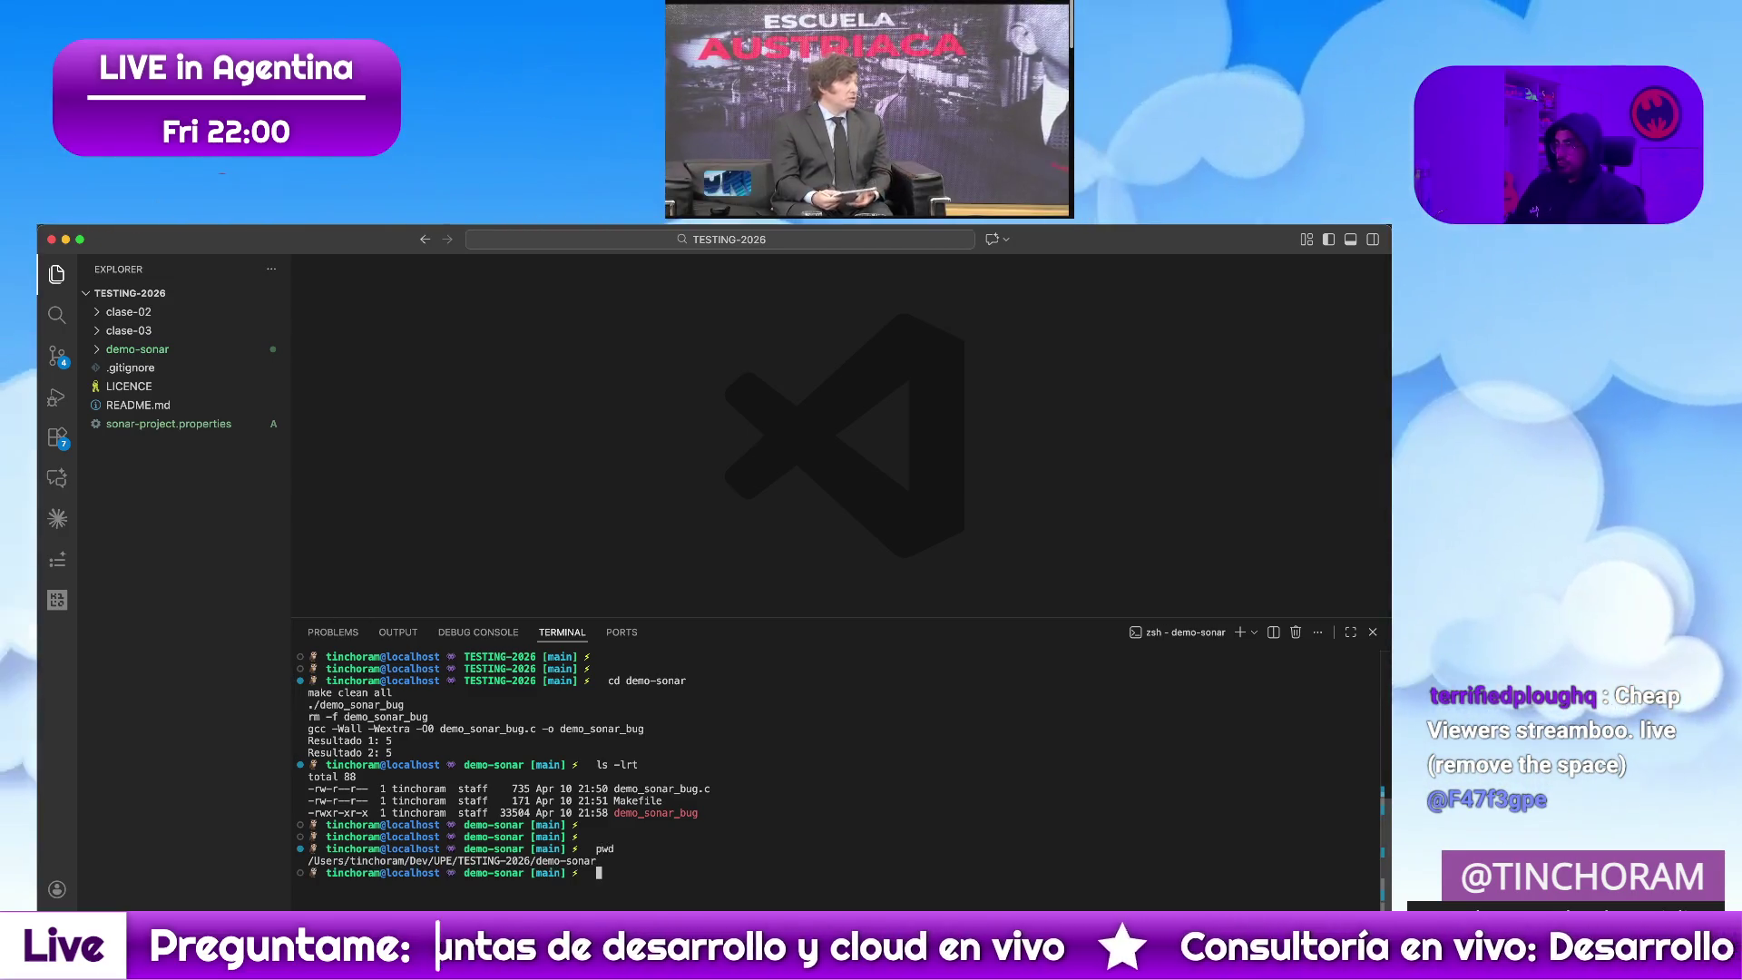
key("Return")
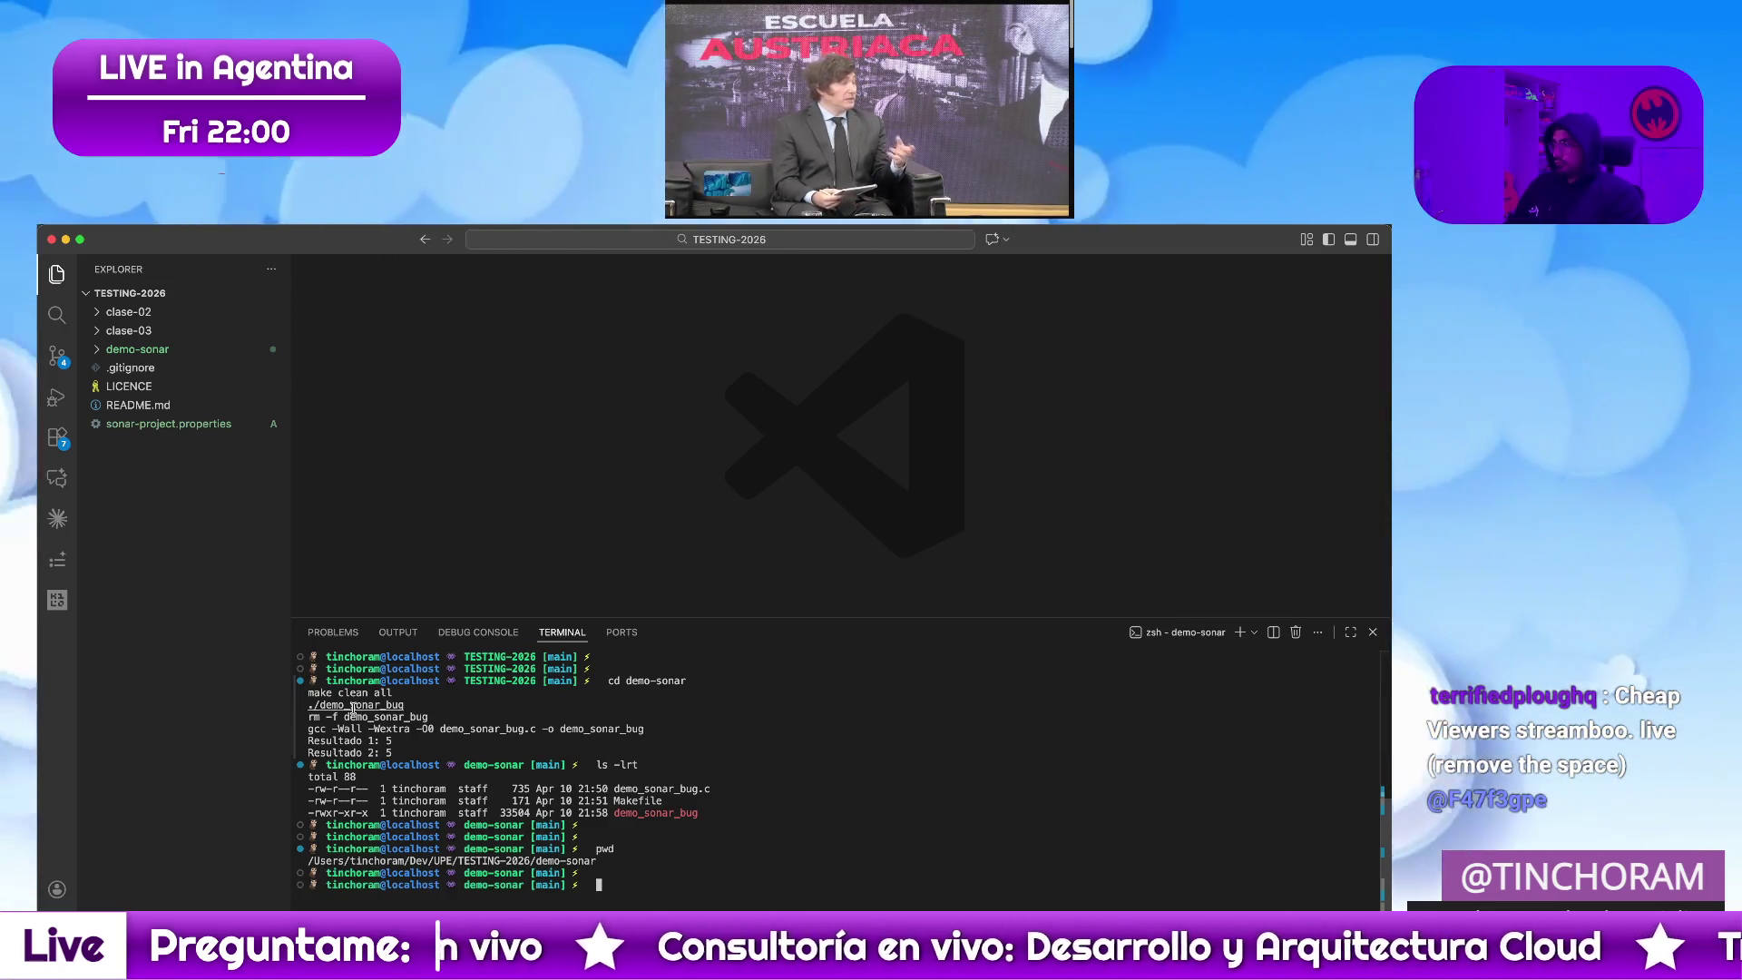
left_click(138, 350)
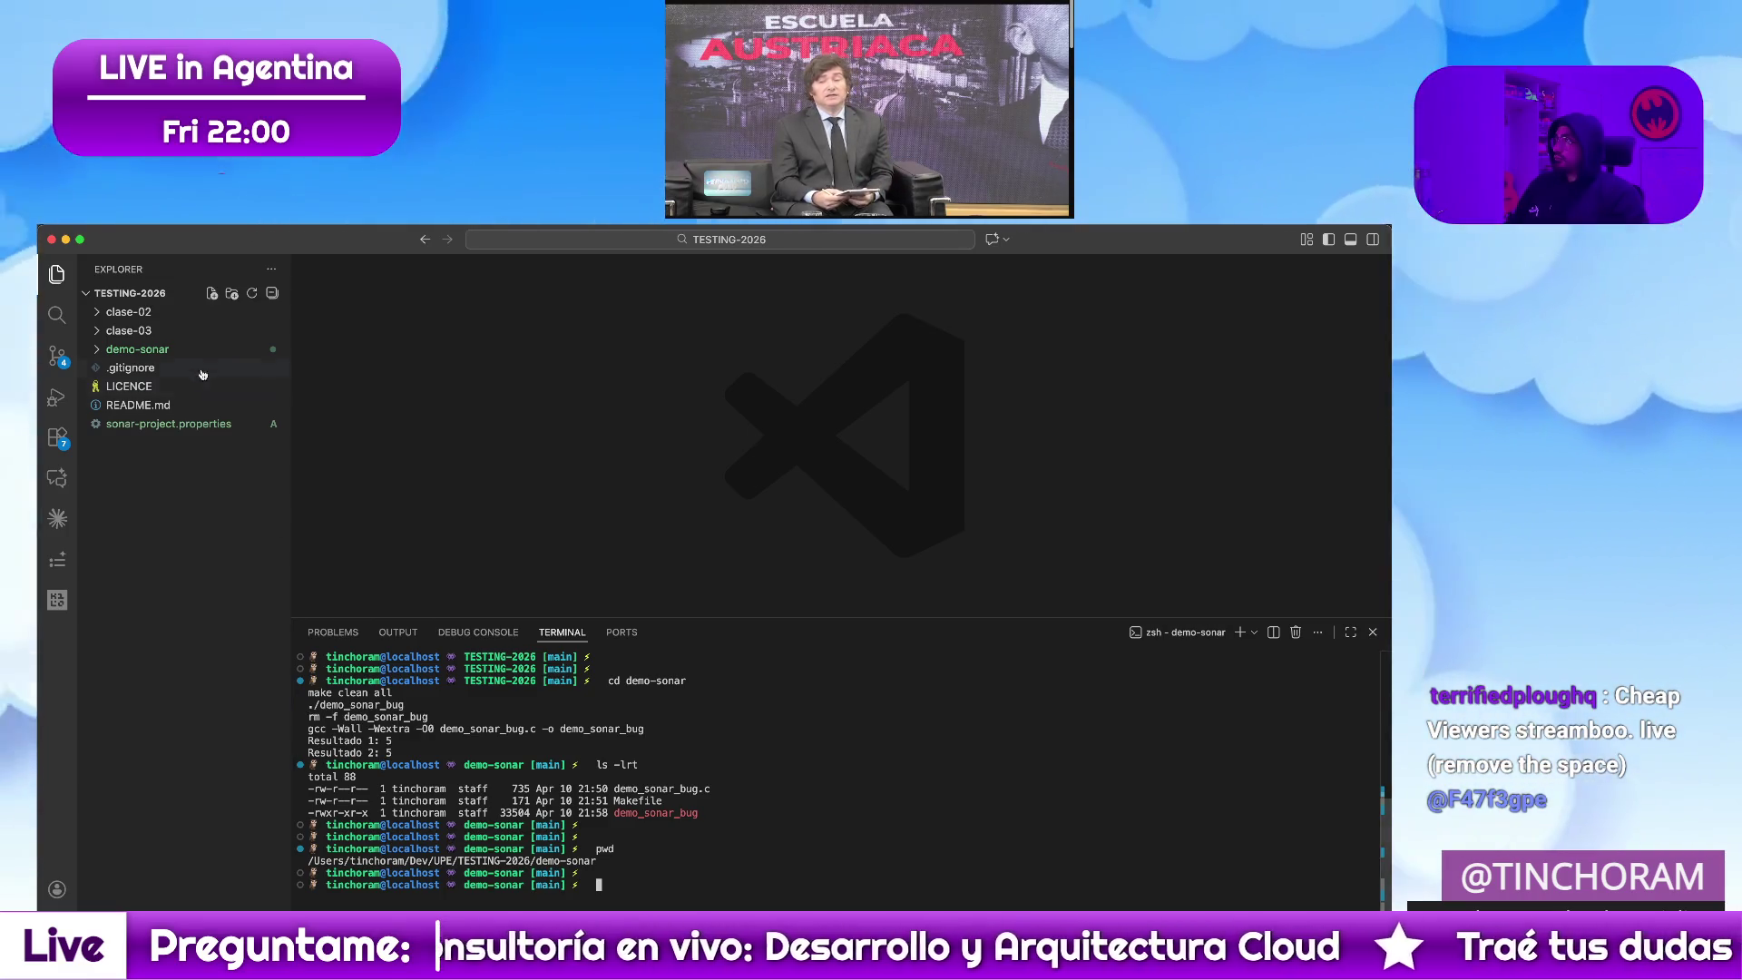
mouse_move(177, 518)
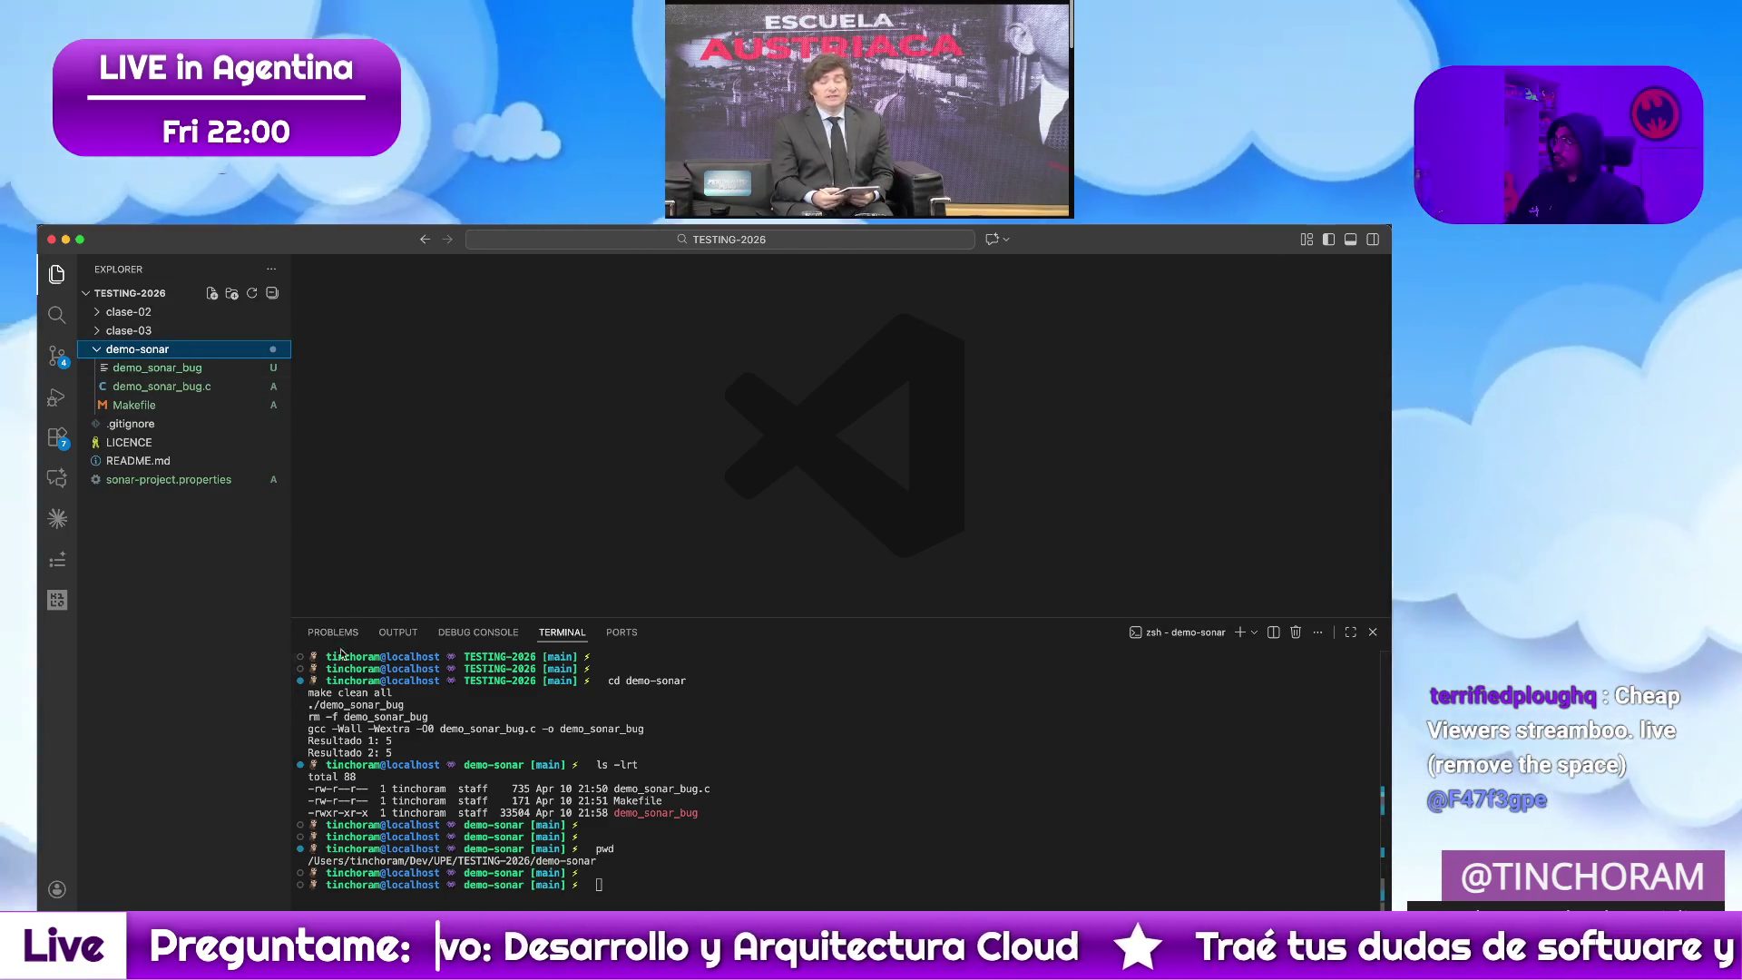
Review the Makefile's build rules for demo_sonar_bug, then close it
left_click_drag(310, 705, 405, 707)
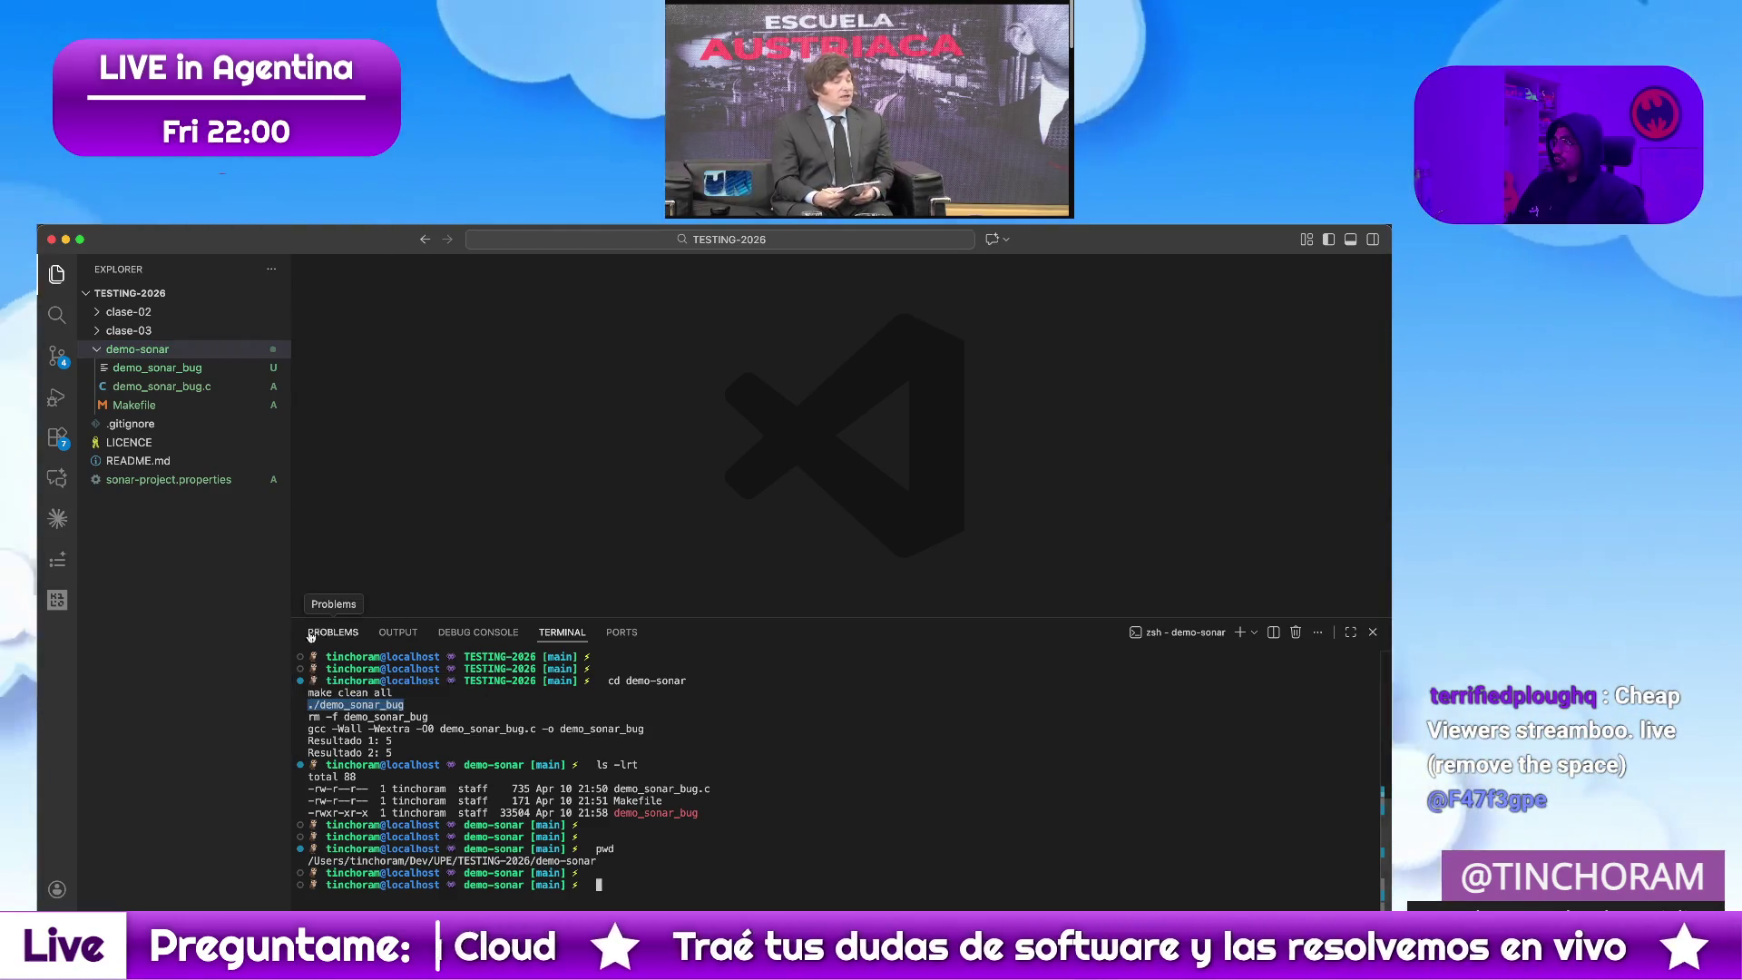
left_click(134, 405)
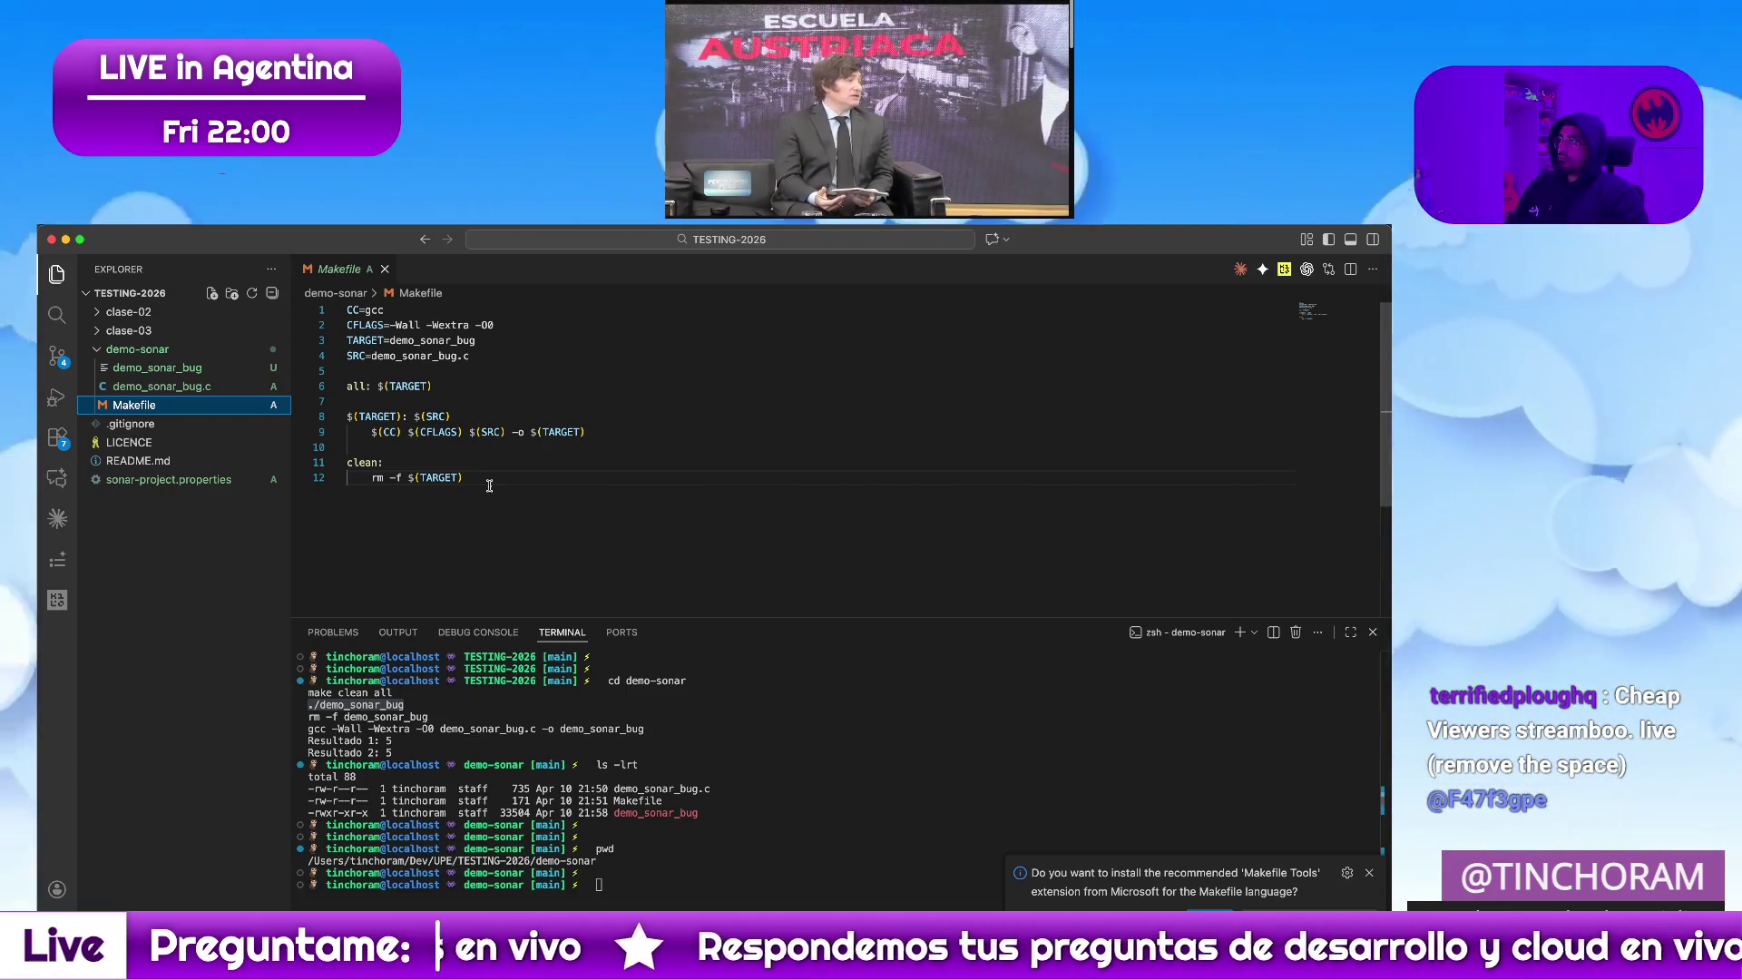
left_click(387, 269)
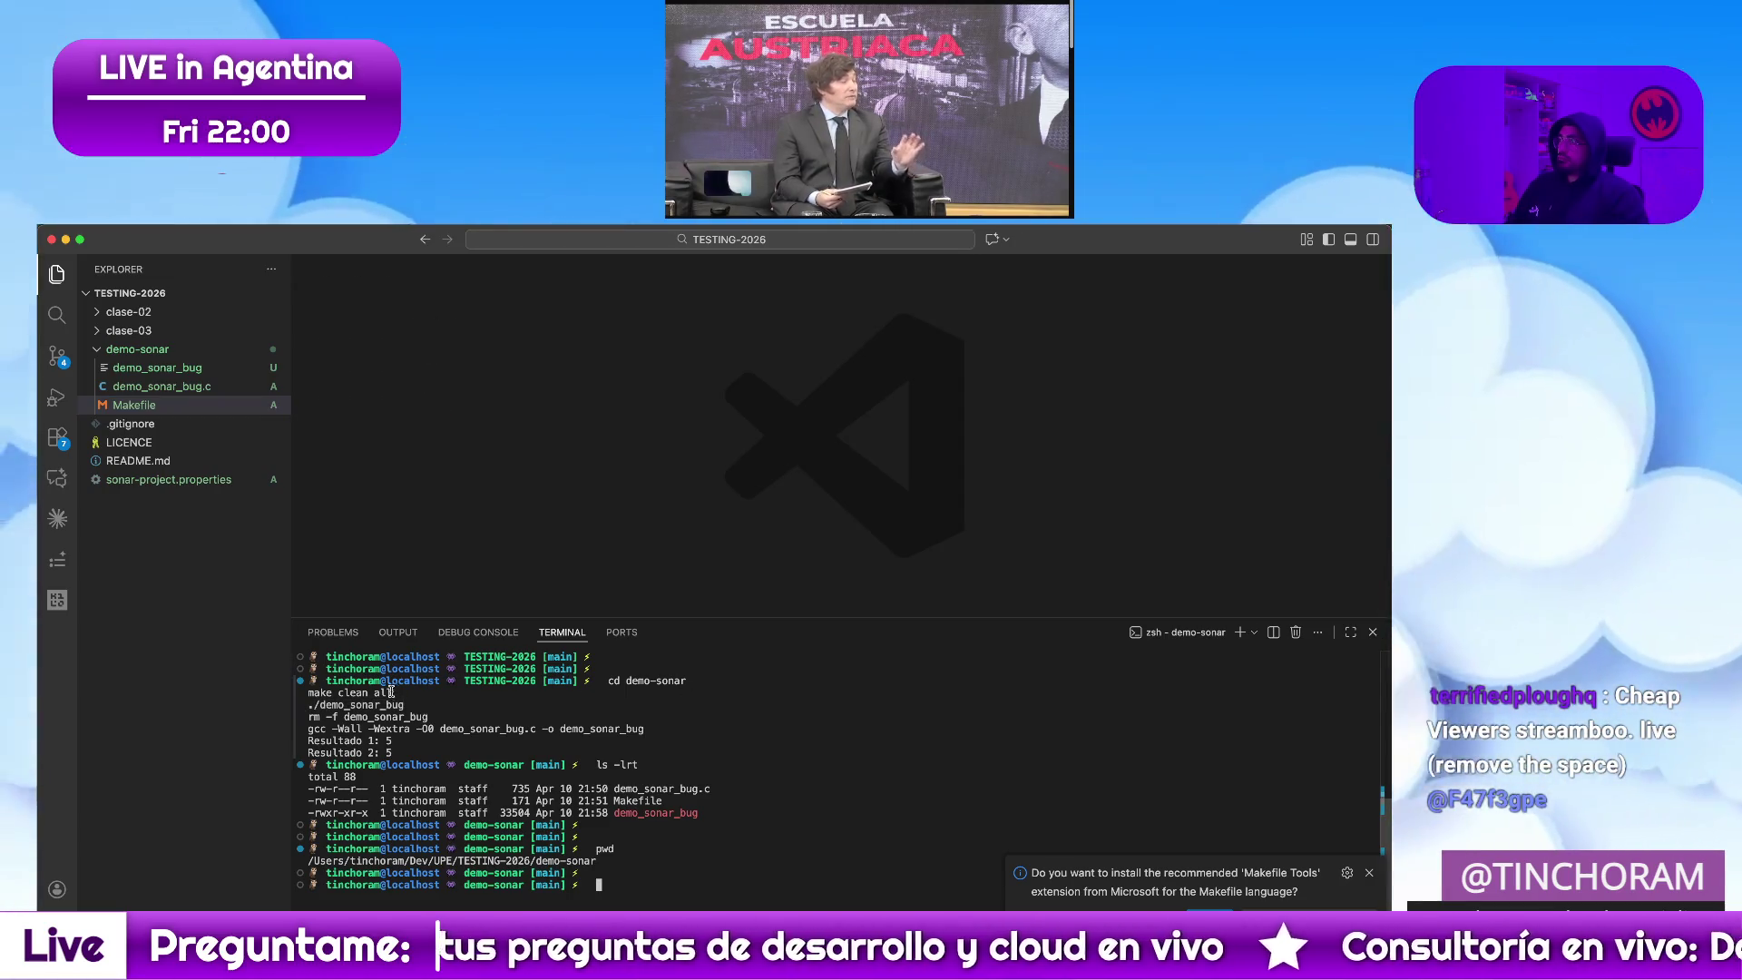
Copy make clean all from the terminal and run it again to rebuild demo_sonar_bug
left_click_drag(399, 690, 396, 691)
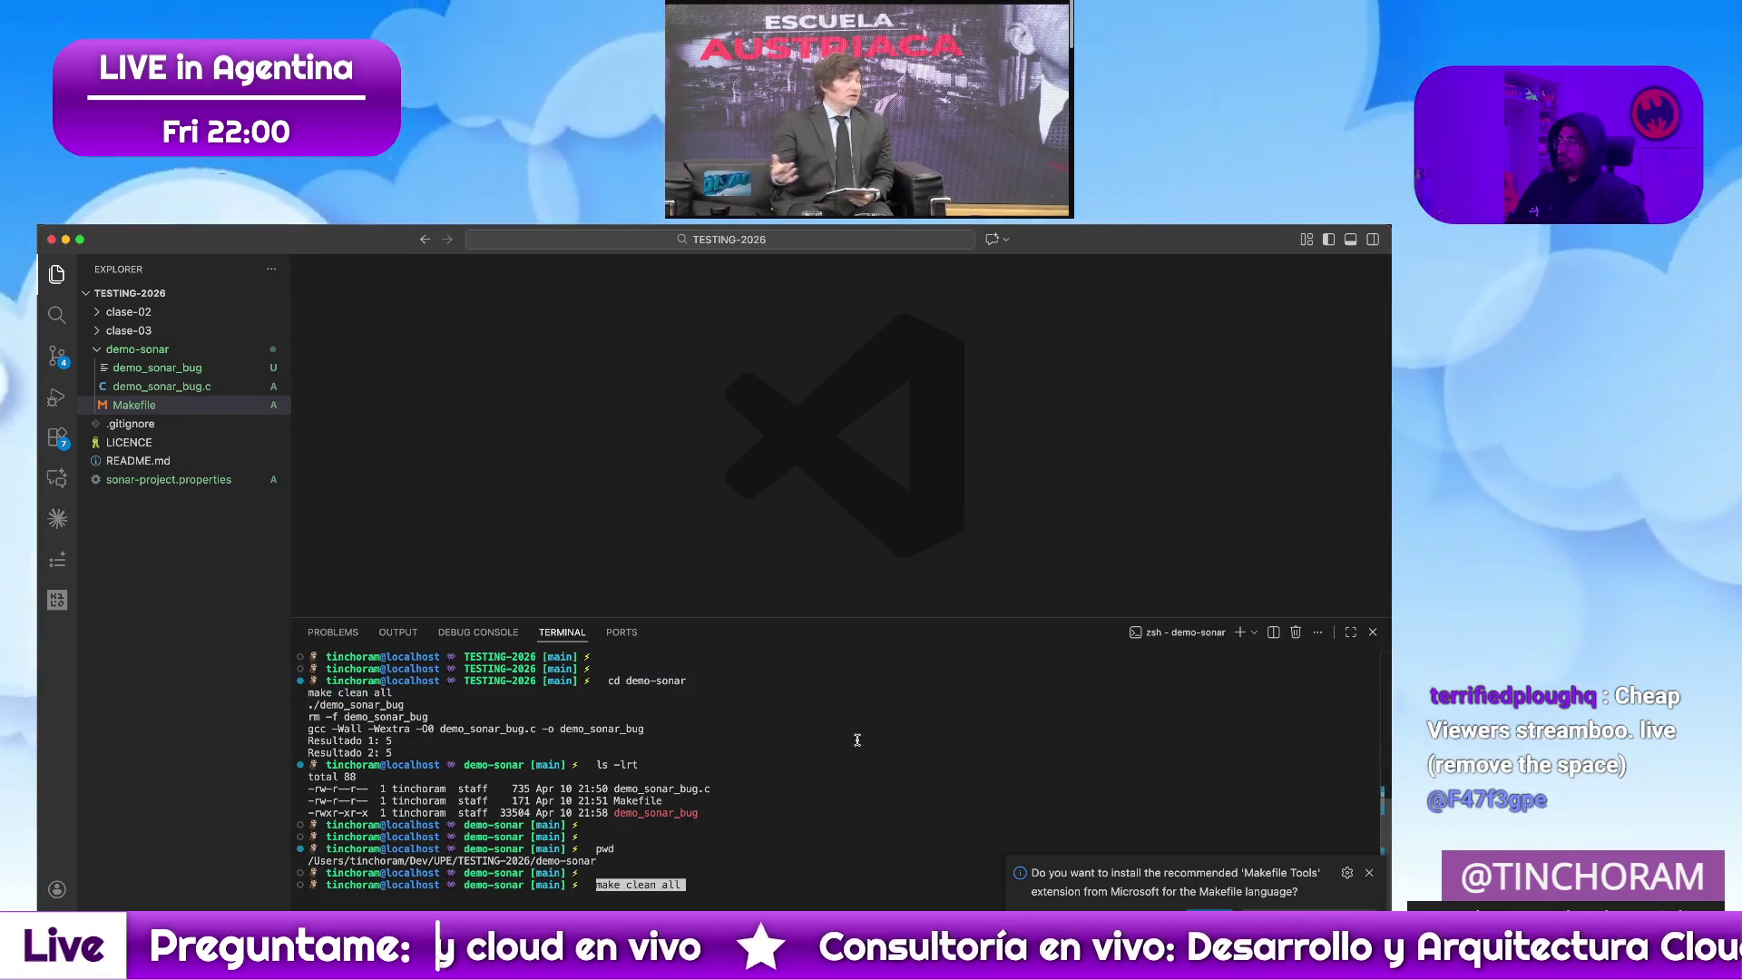
key("super+v")
key("Return")
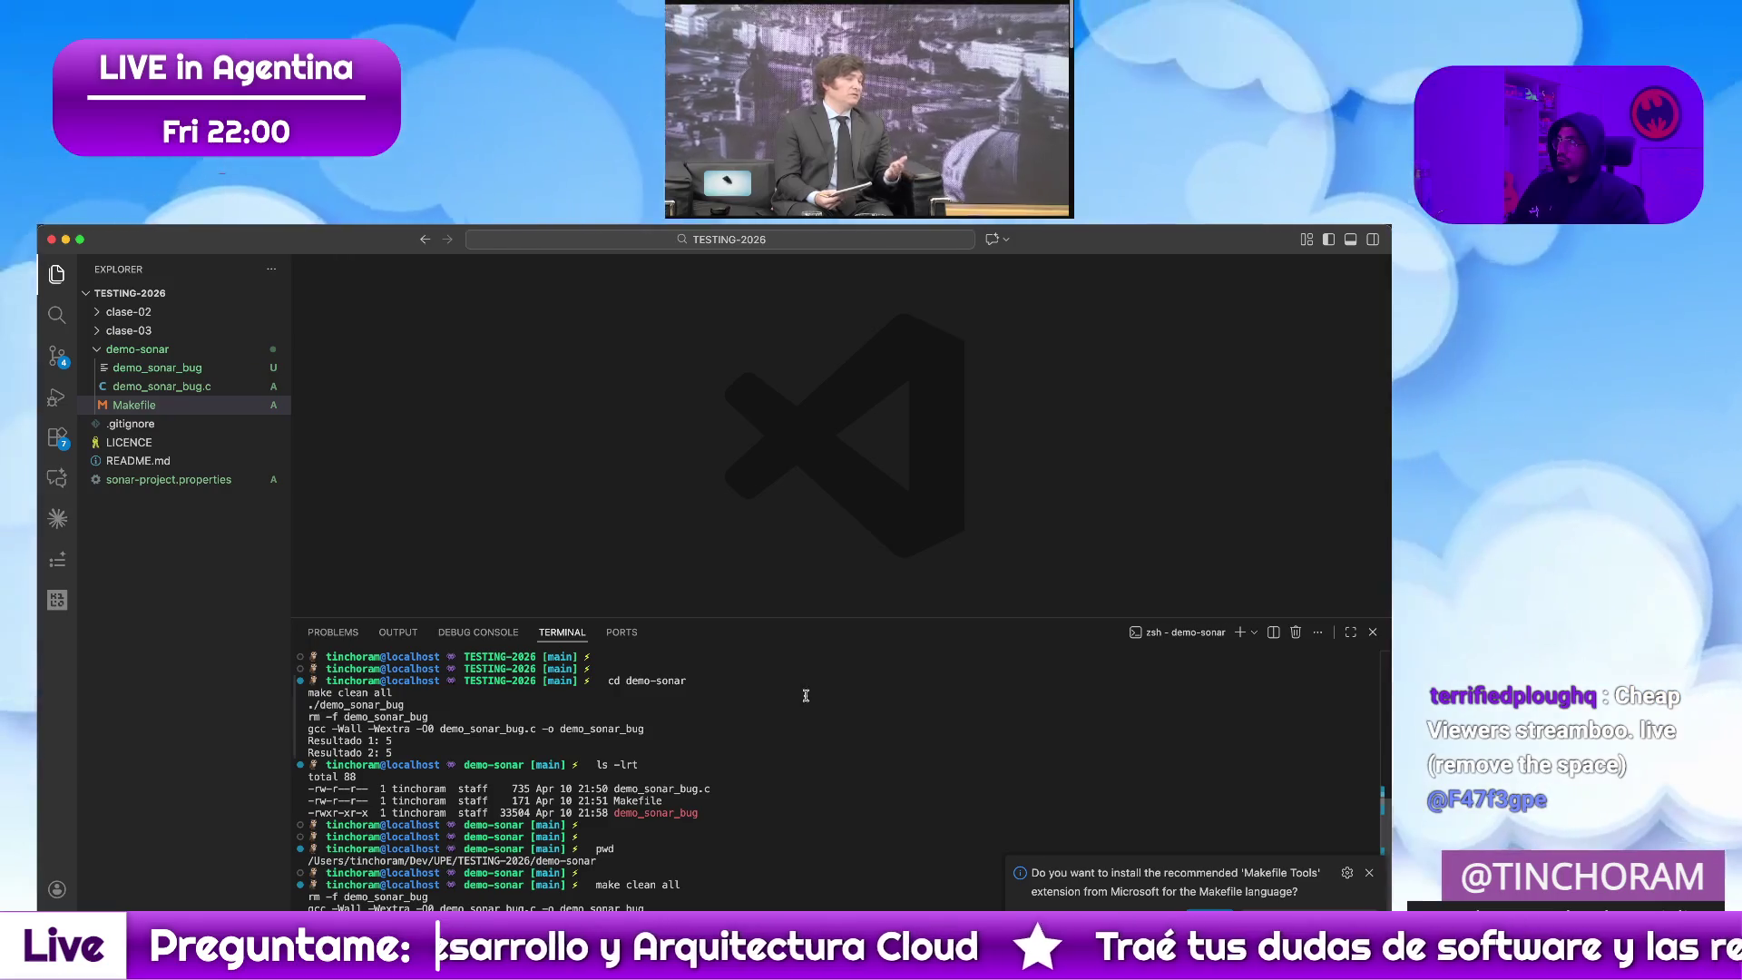
mouse_move(204, 376)
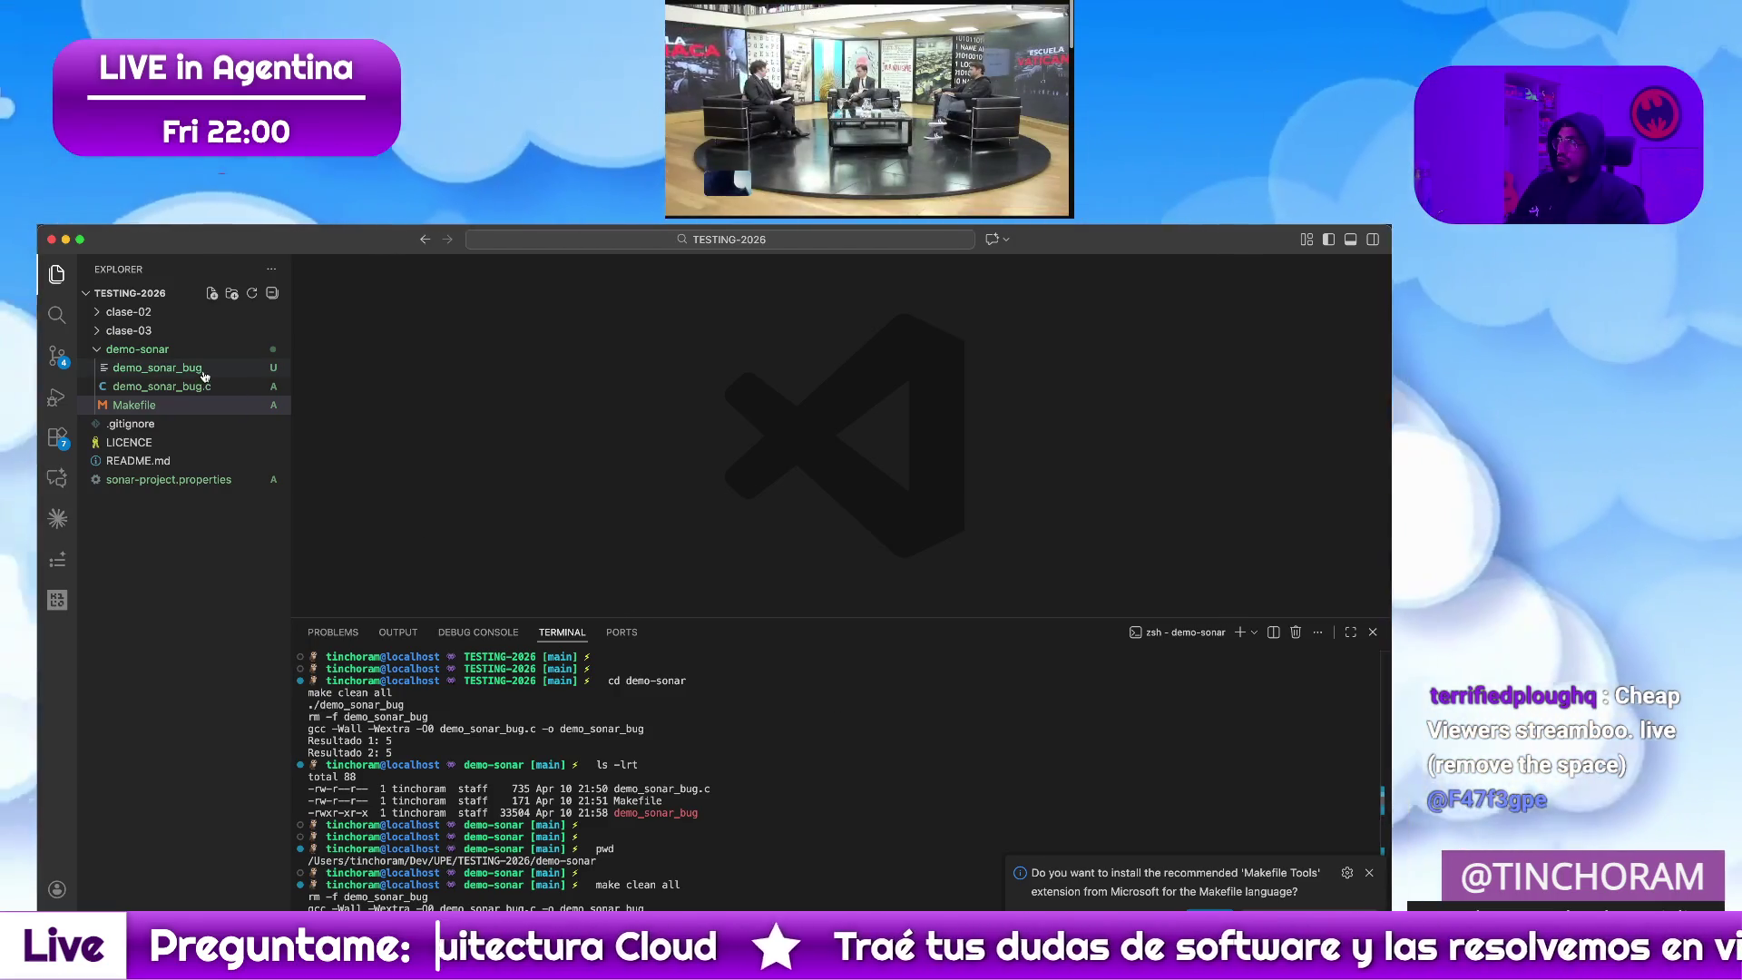
Move the compiled demo_sonar_bug binary to the trash from the Explorer
left_click(157, 367)
key("super+BackSpace")
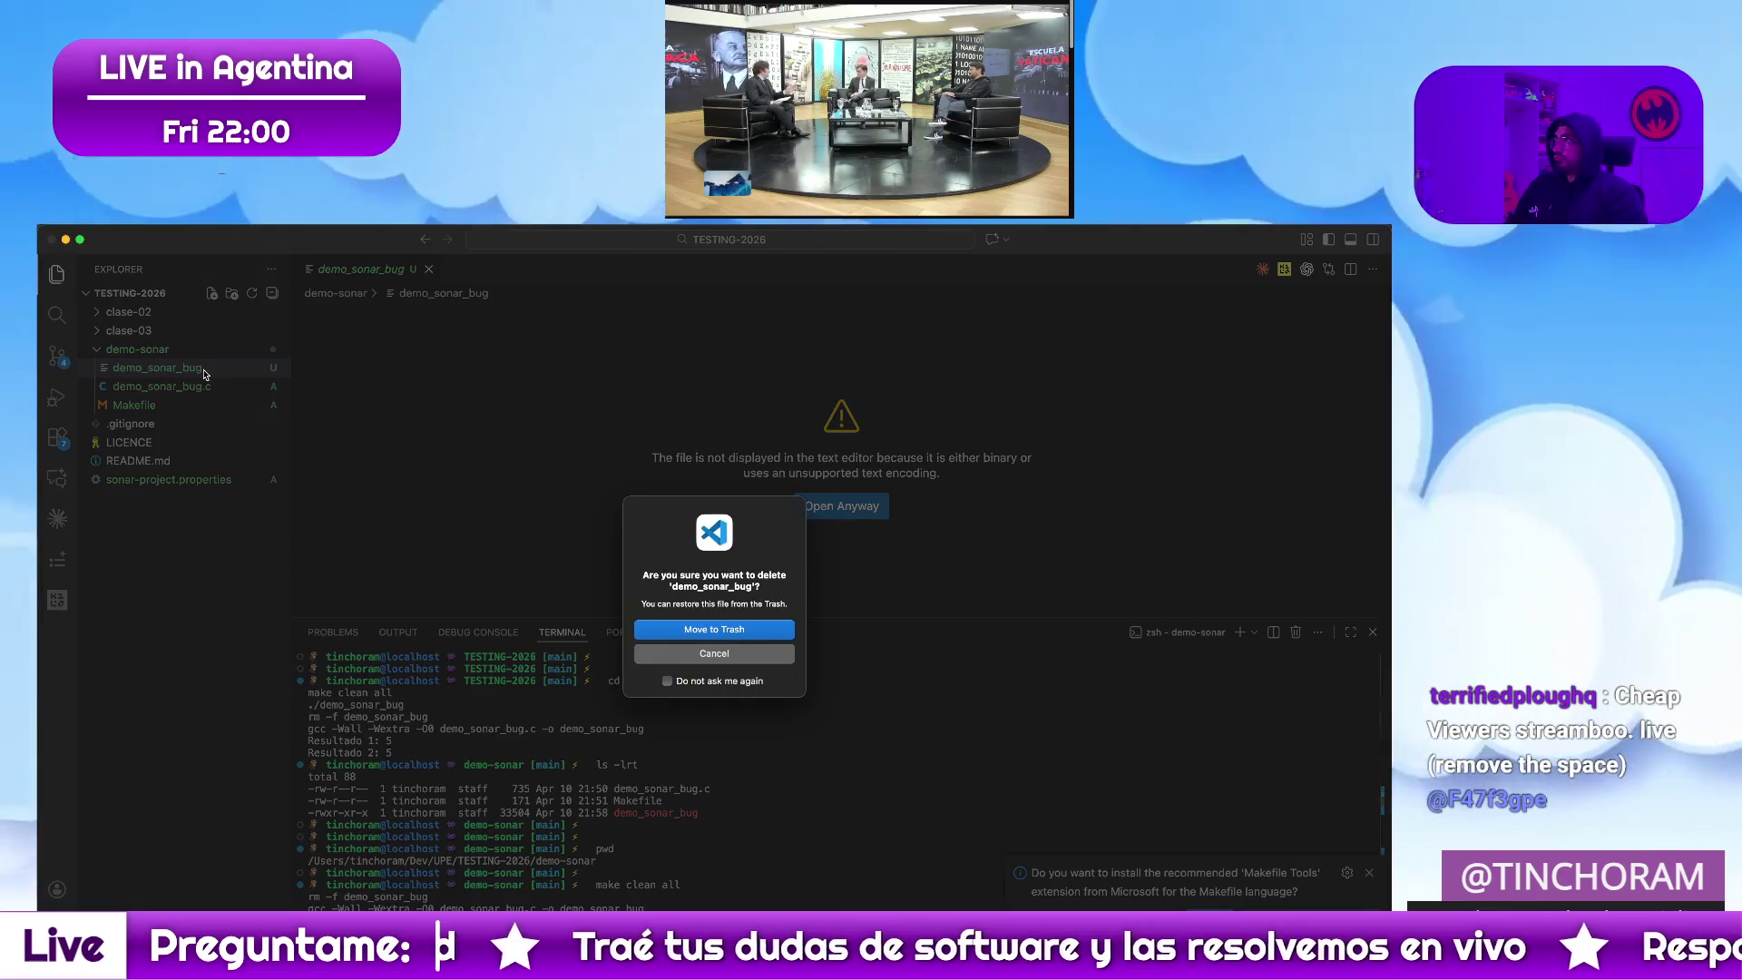
key("Return")
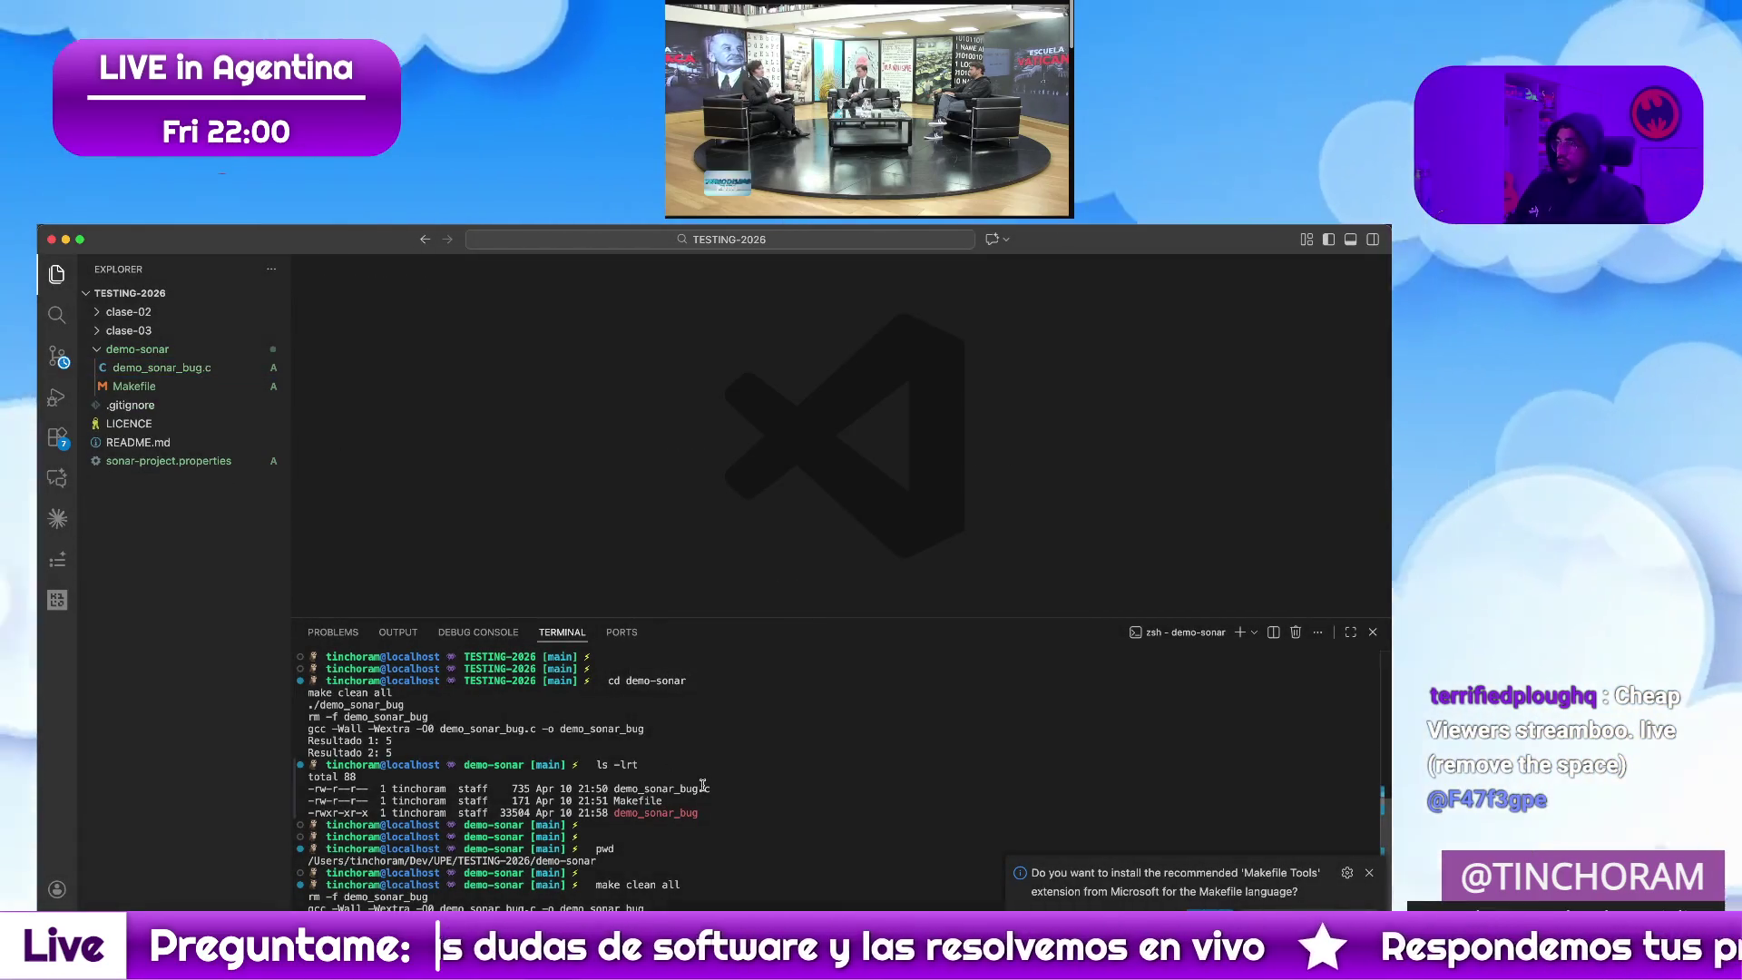
Rerun make clean all so demo_sonar_bug reappears, and select the build commands in the terminal
key("Up")
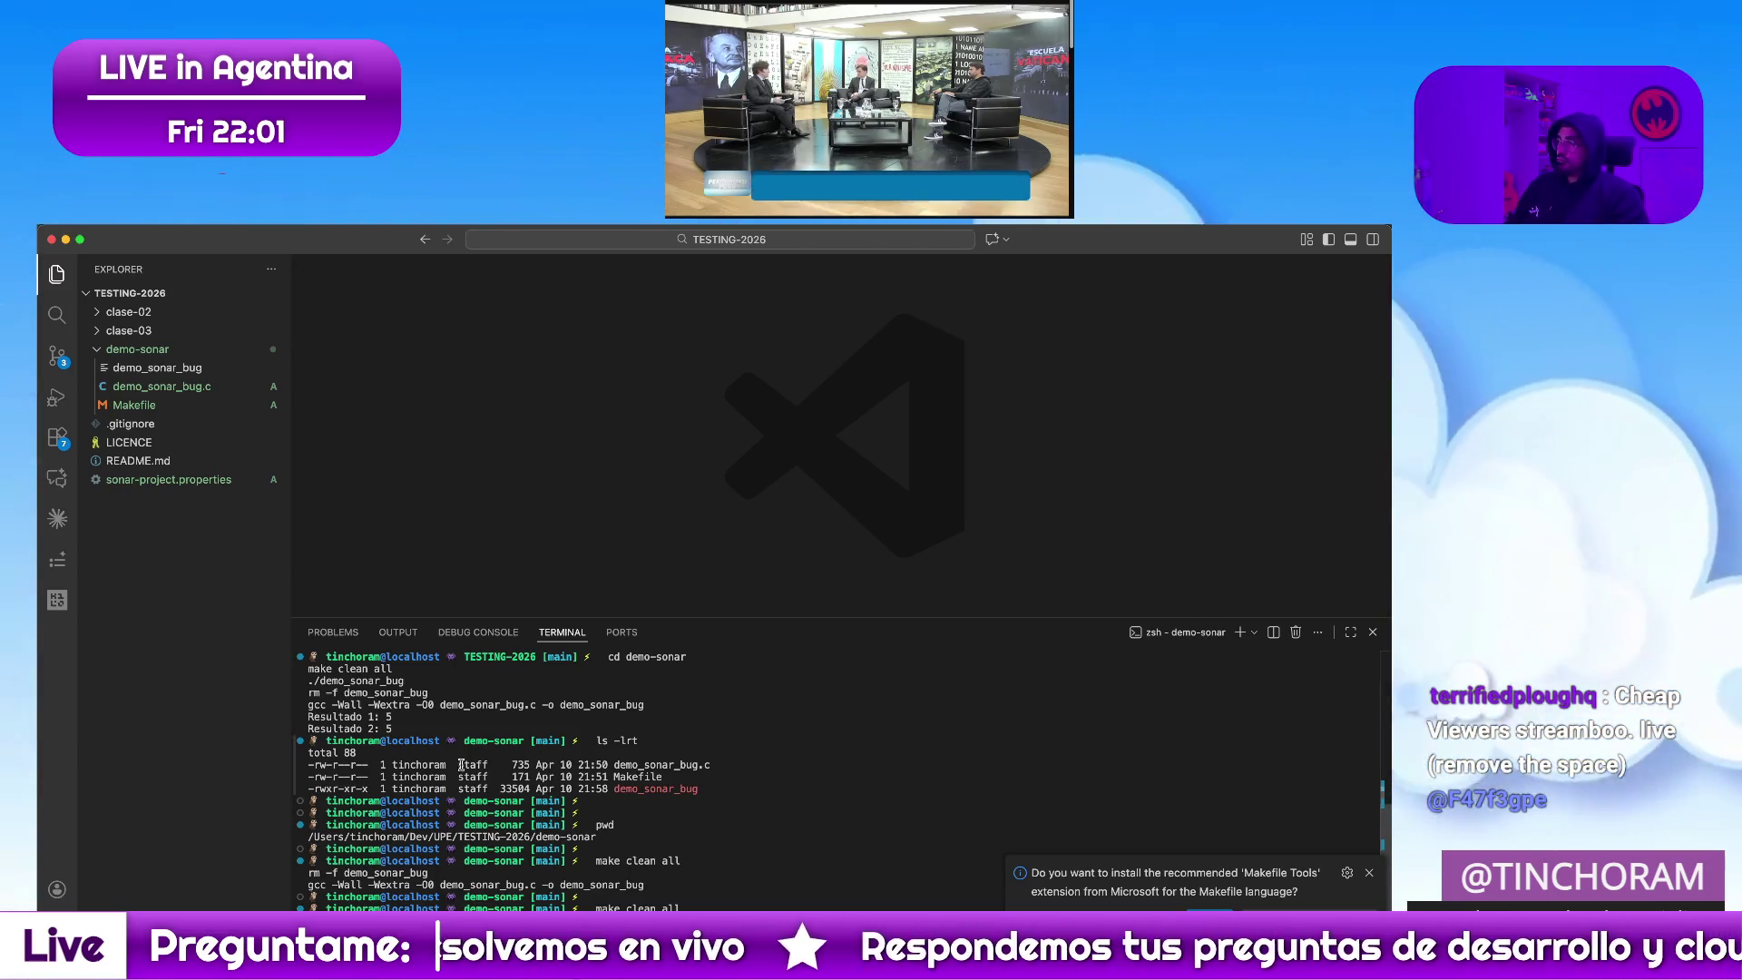
double_click(381, 681)
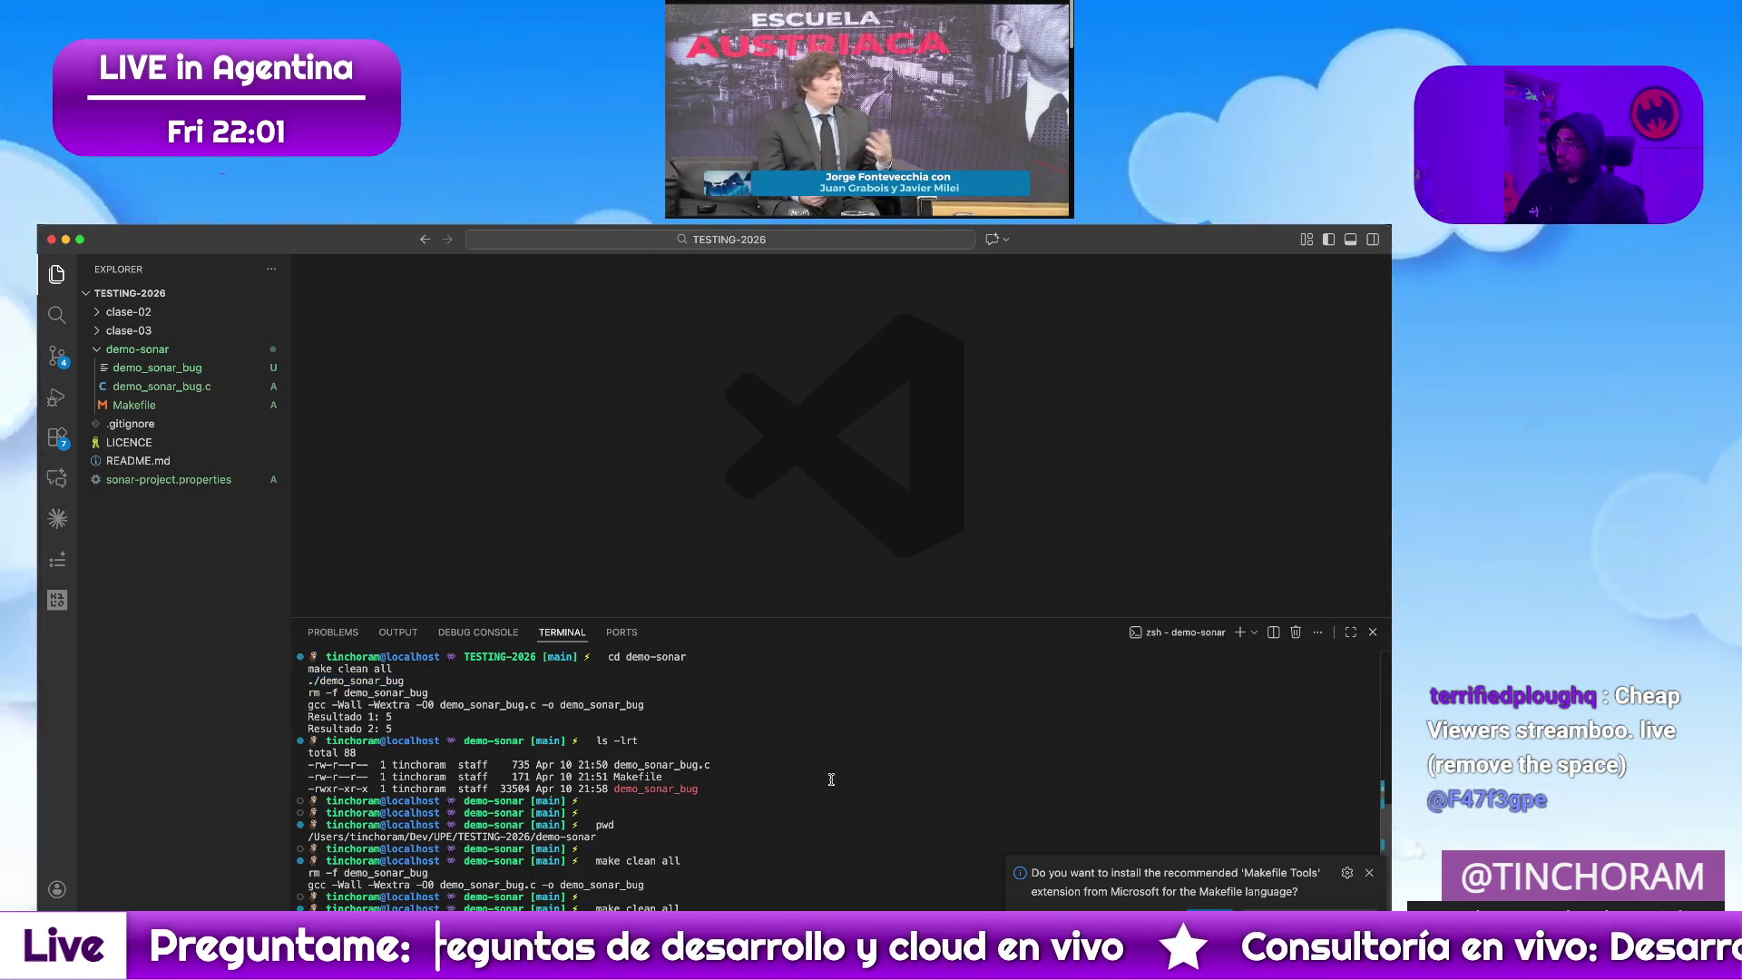
scroll(830, 779, "down", 2)
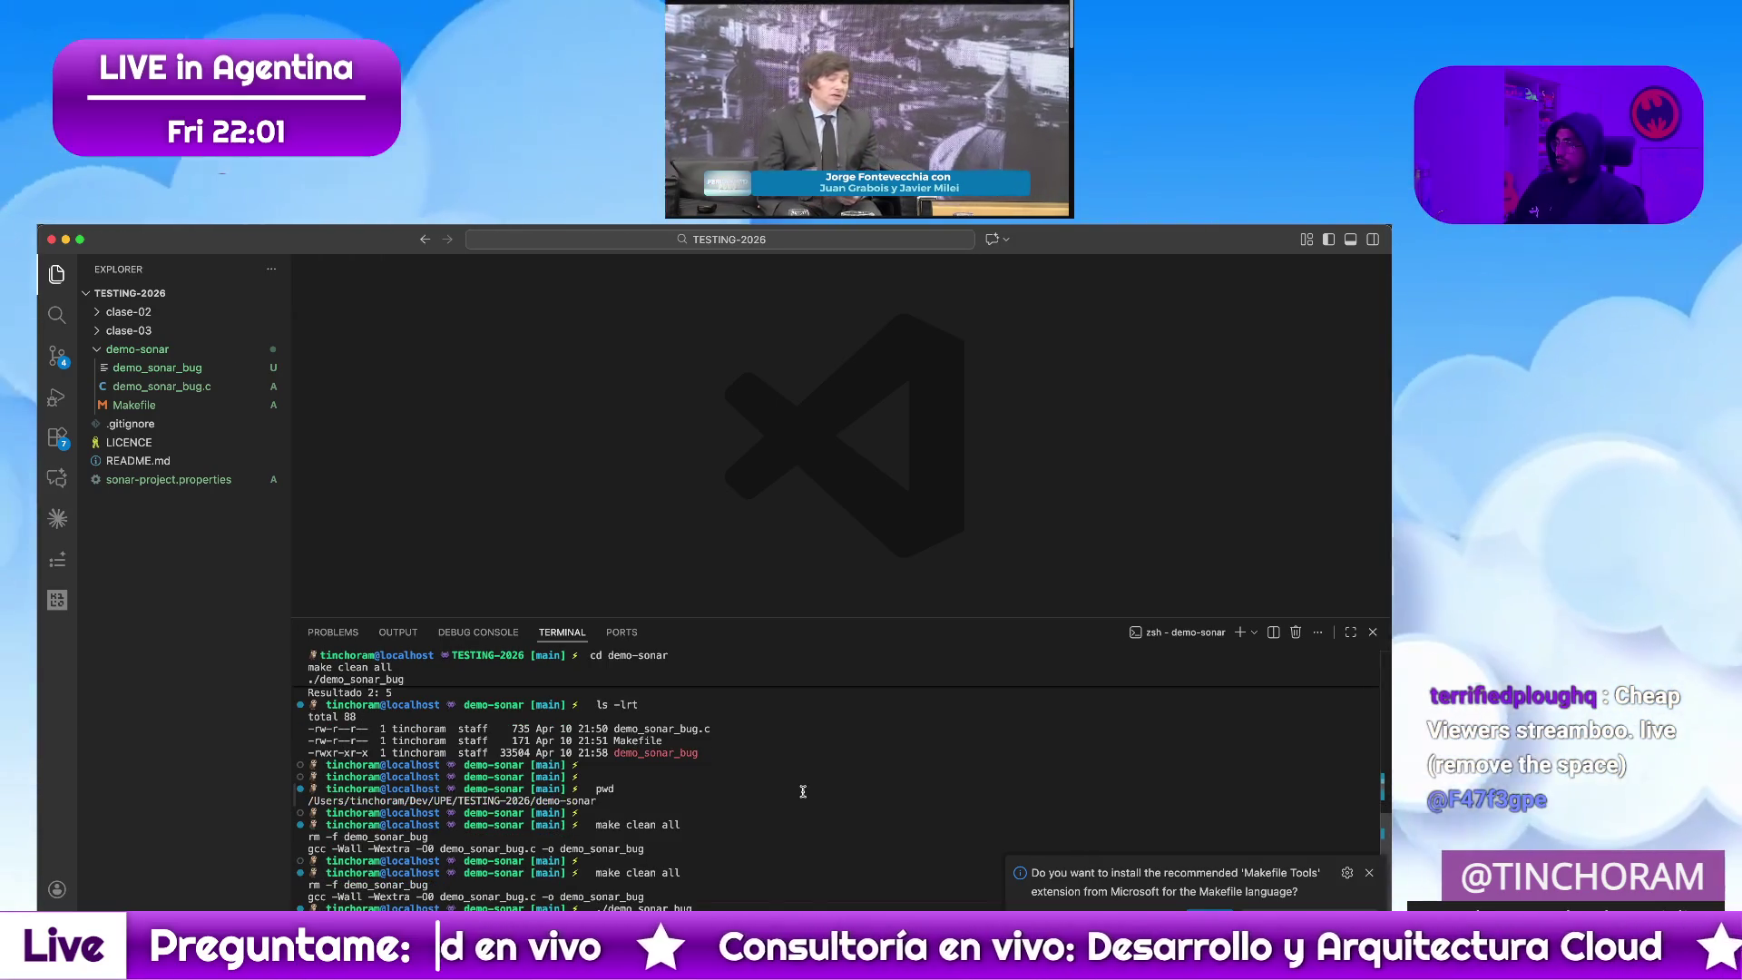
scroll(653, 746, "up", 2)
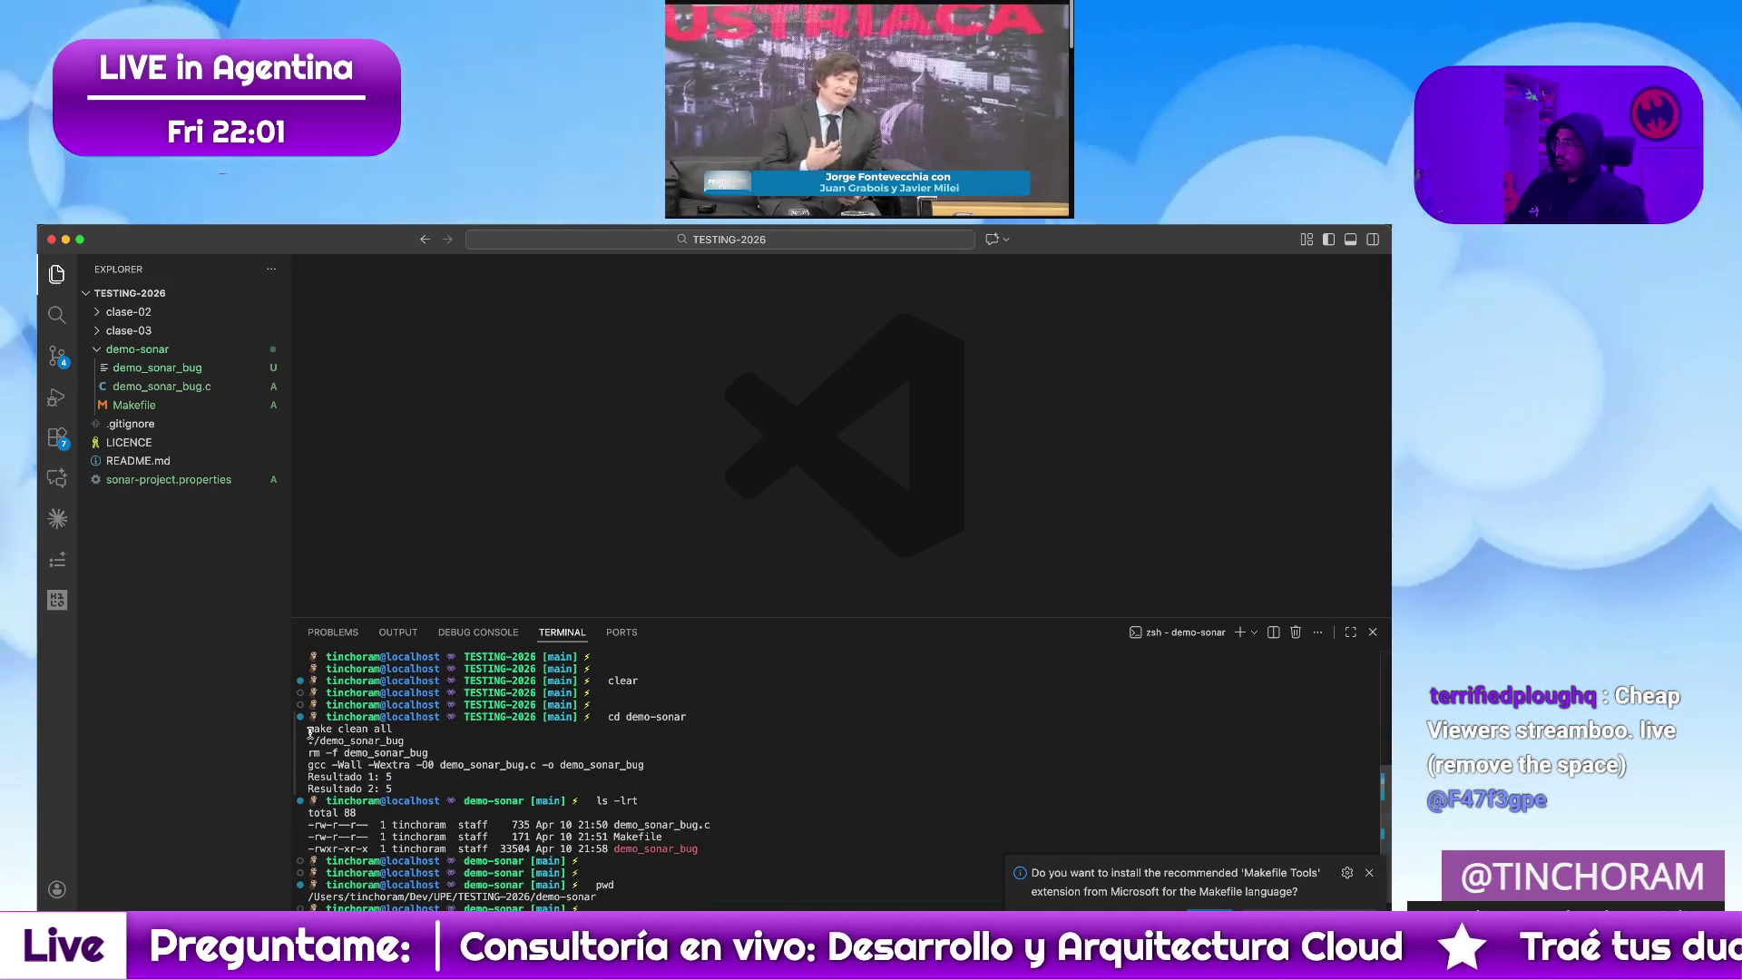
left_click_drag(308, 728, 432, 751)
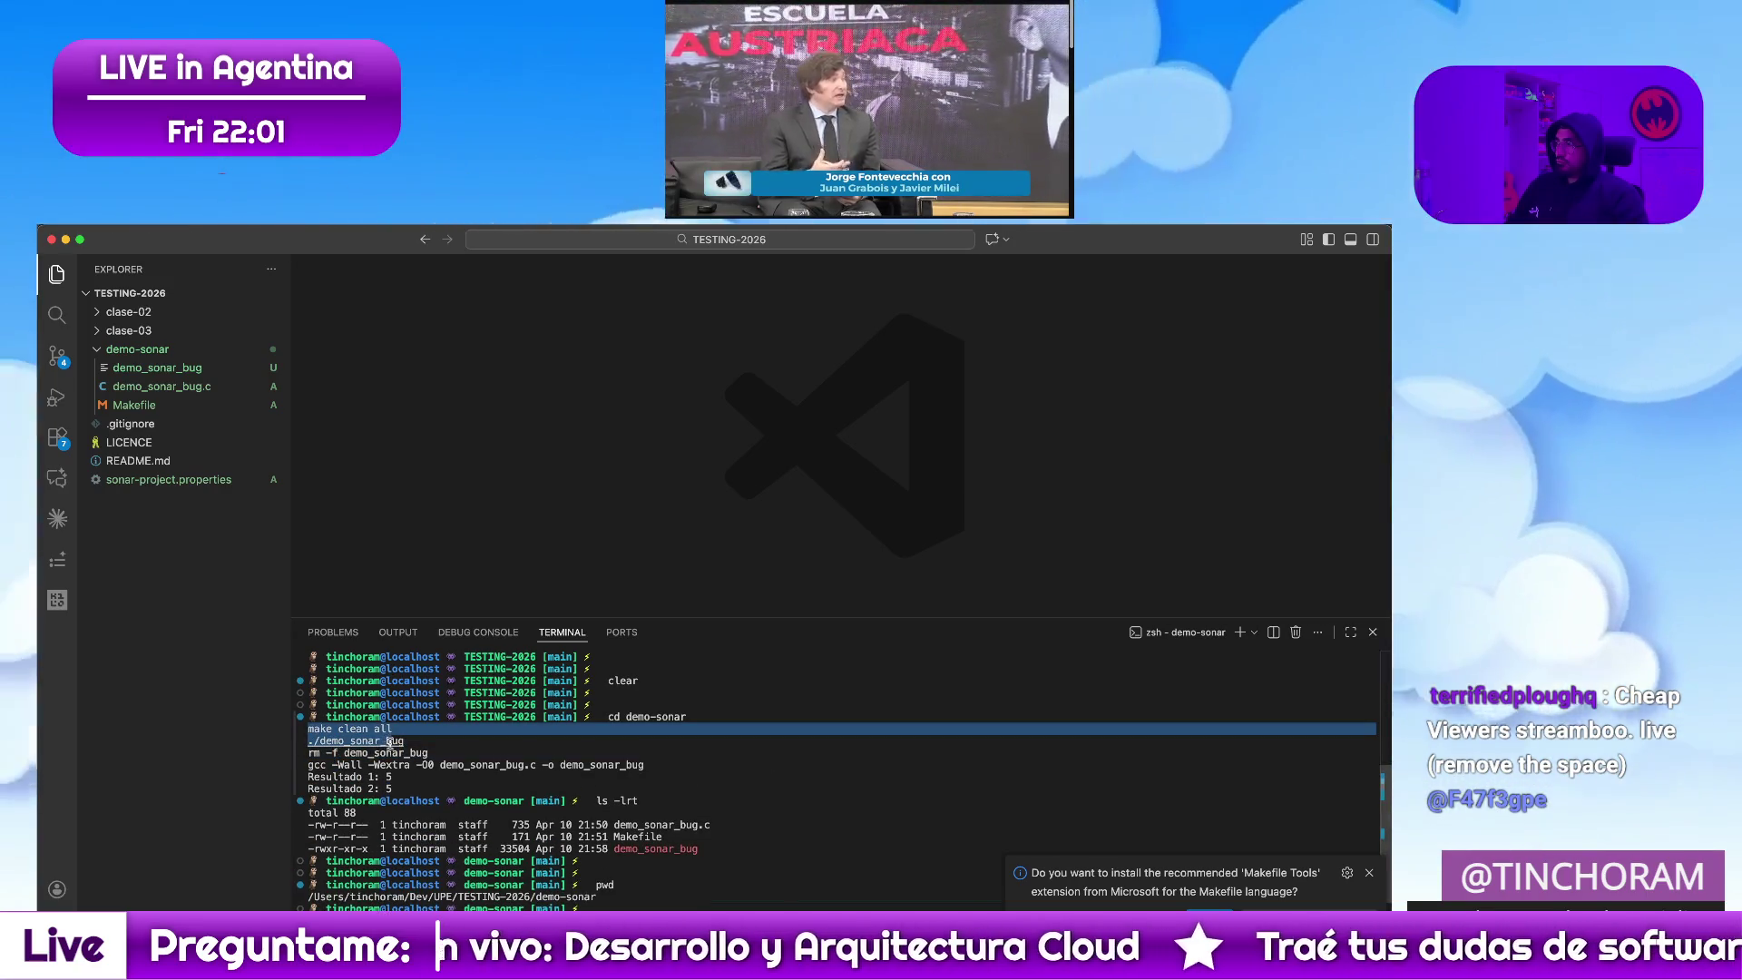